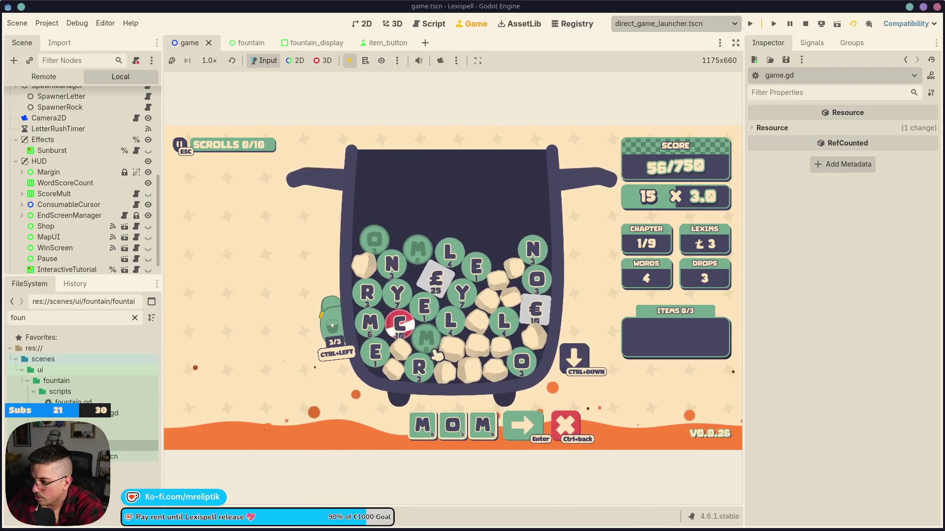
Step: Score MOMMY, then build £LATENER by adding A and N and dropping the extra N
click(551, 444)
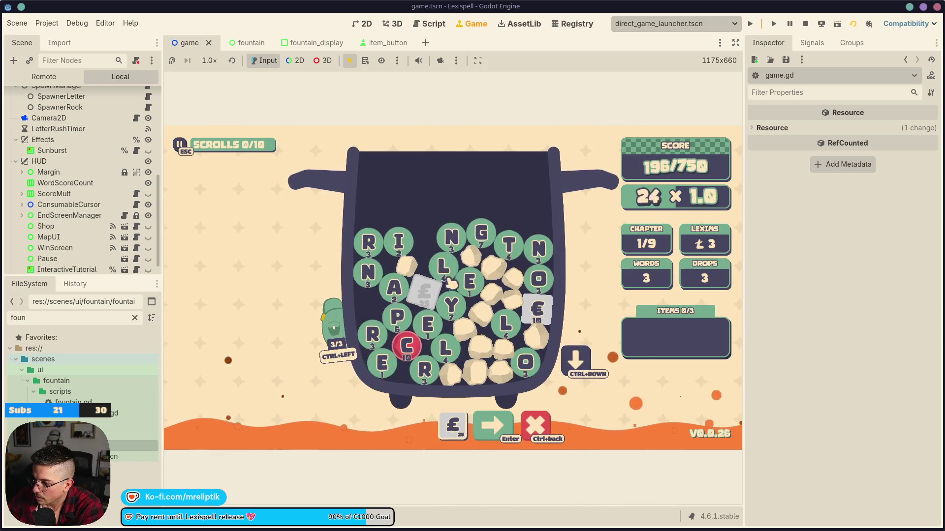
click(394, 289)
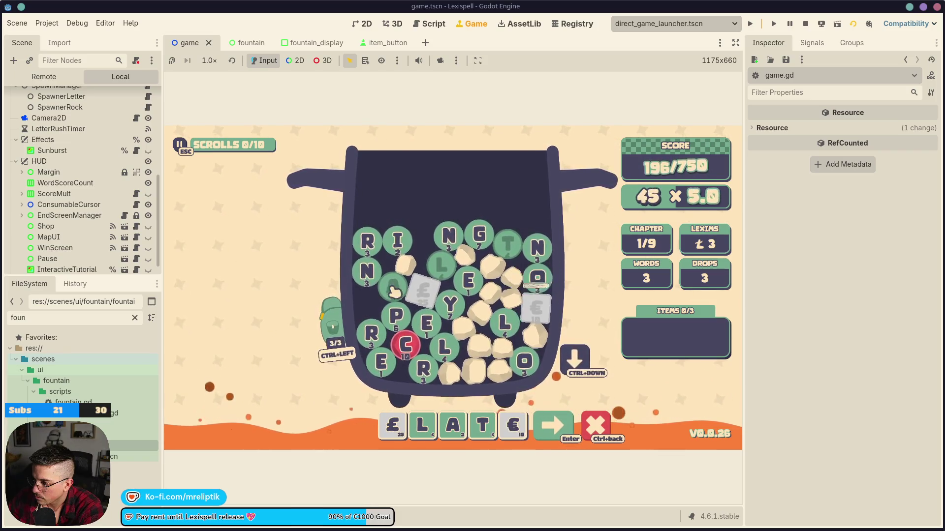
click(372, 279)
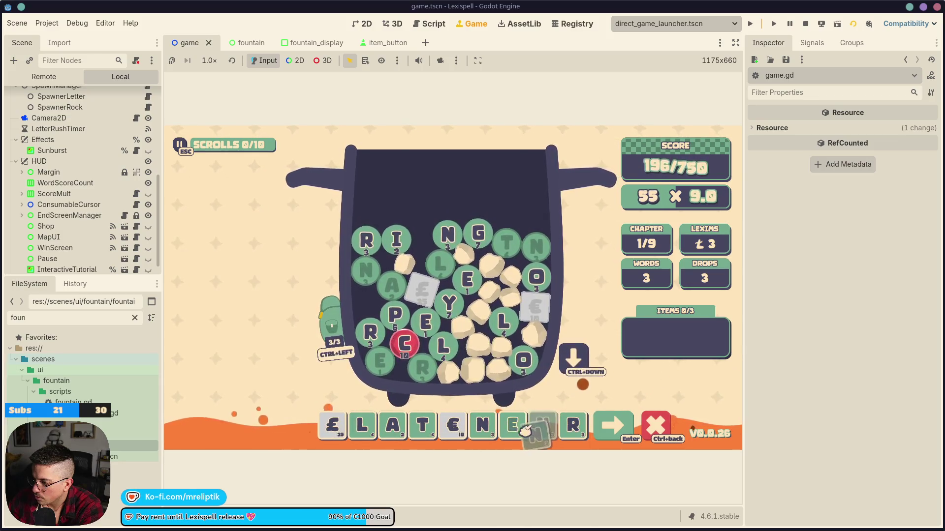
click(514, 427)
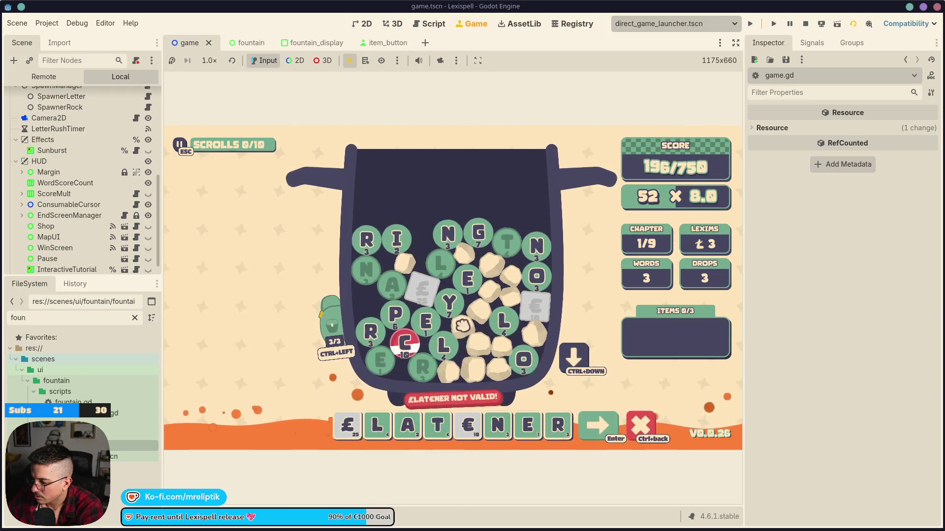
Step: Look up 'flatener' on Wiktionary from the pause menu, resume, and drop a fresh batch of letters
key(Escape)
click(255, 271)
text(flatener)
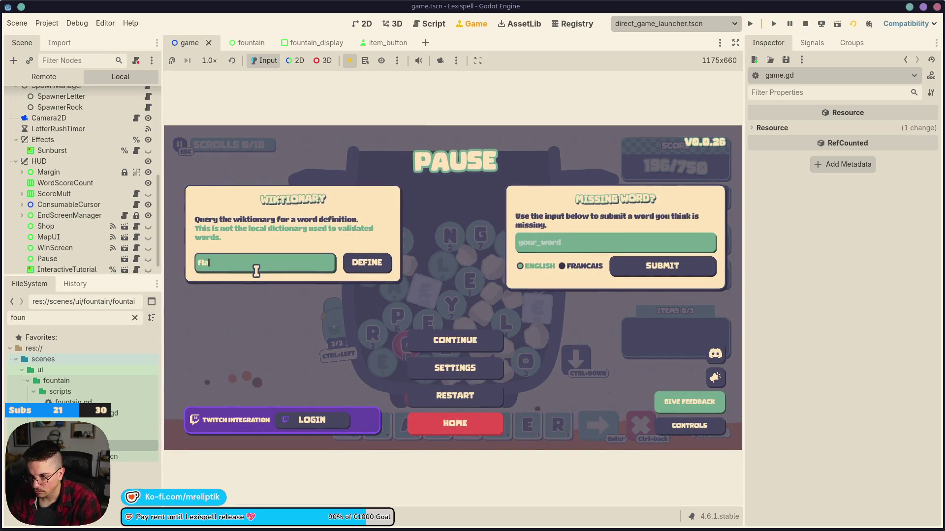
key(Return)
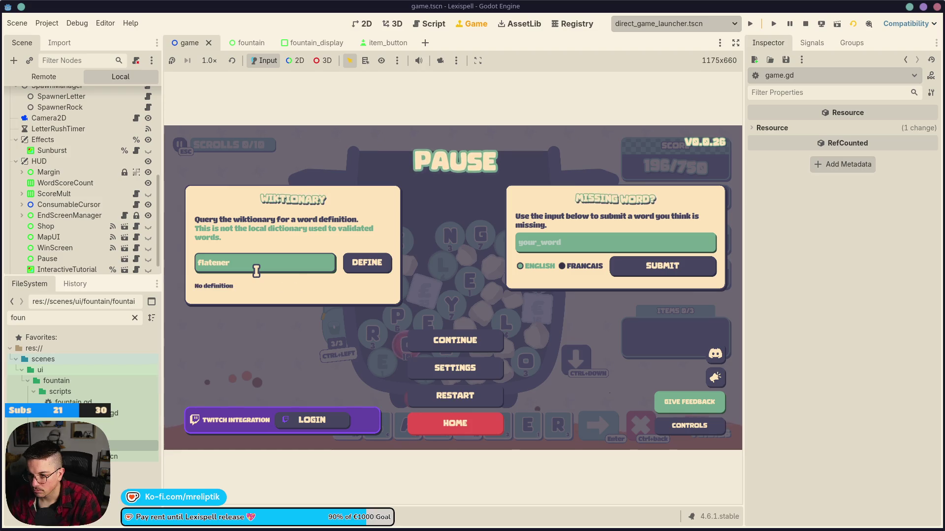
key(Escape)
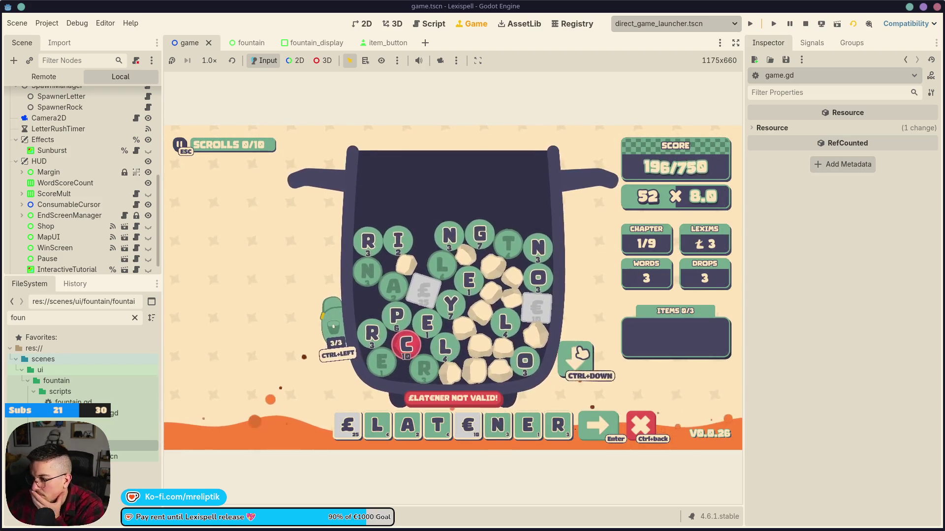
key(ctrl+Down)
Step: Remove the trailing R and E, move the £ tile to third position, then clear the word
click(545, 417)
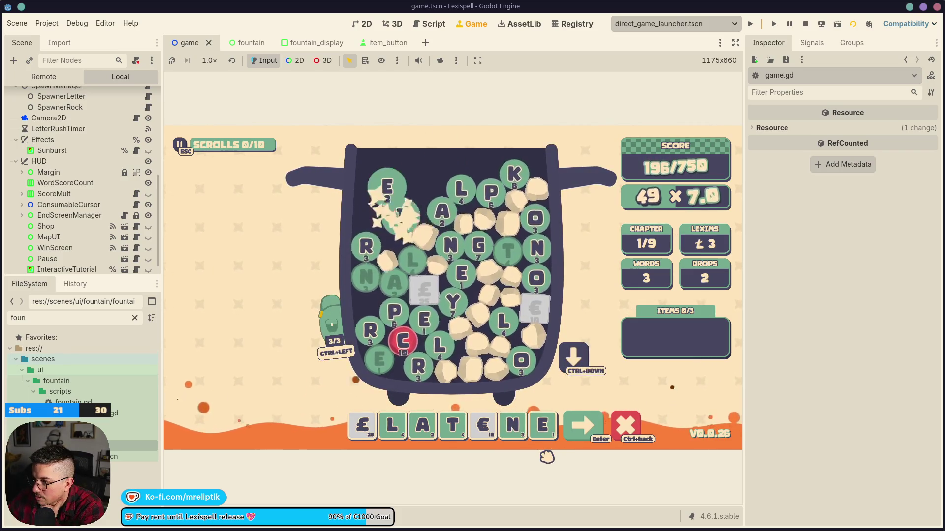
click(542, 426)
click(571, 425)
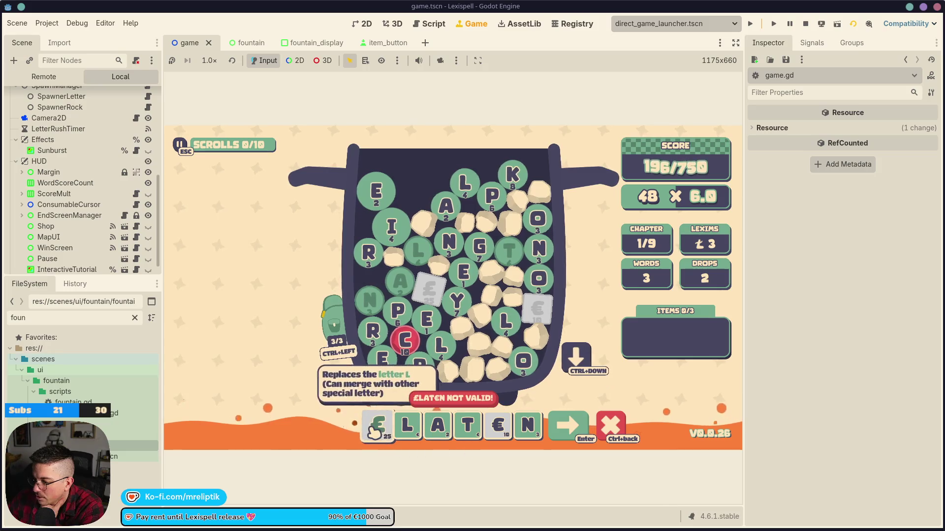
mouse_move(417, 431)
mouse_down()
mouse_move(439, 433)
mouse_move(380, 427)
mouse_up()
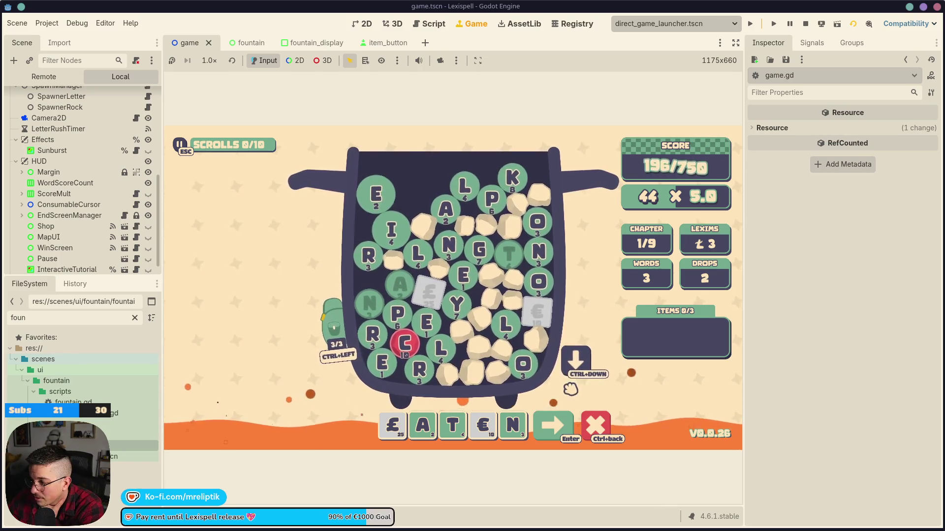
click(596, 427)
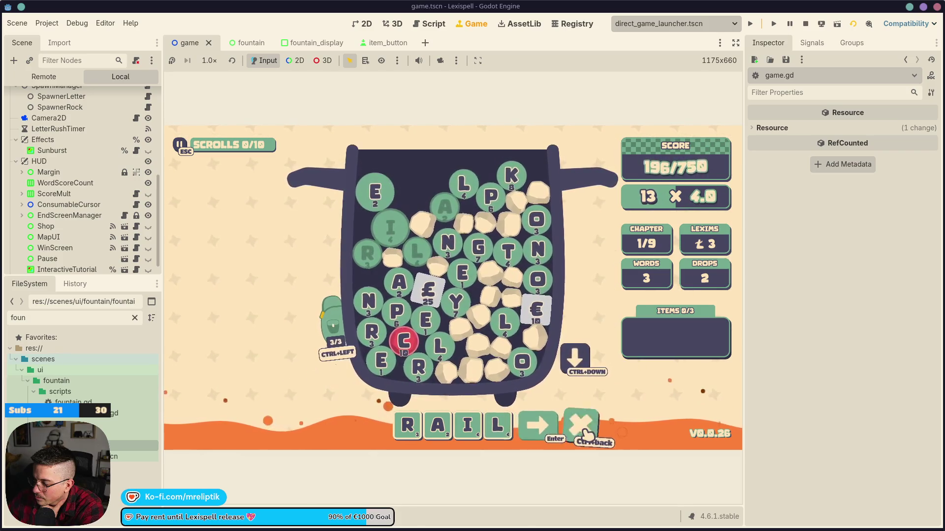
Step: Spell TRAILER from the T through R balls and submit it
click(508, 252)
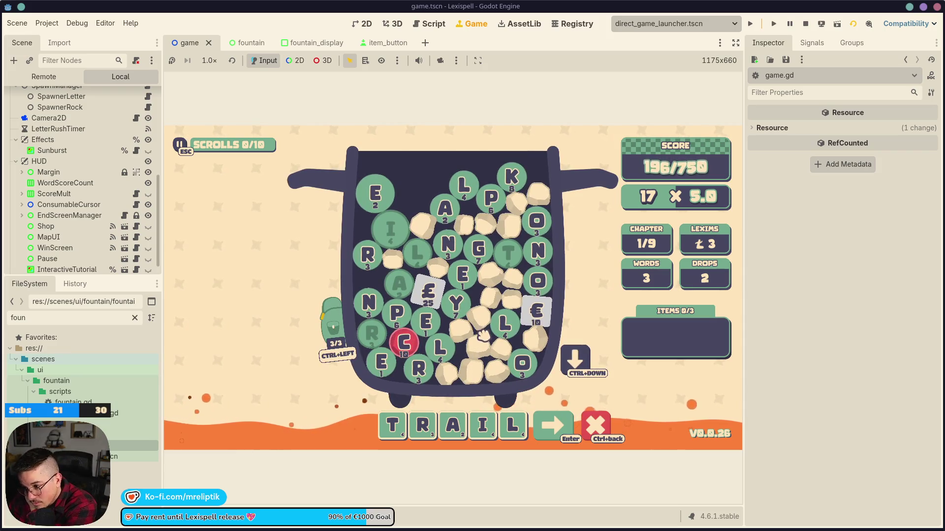
click(418, 368)
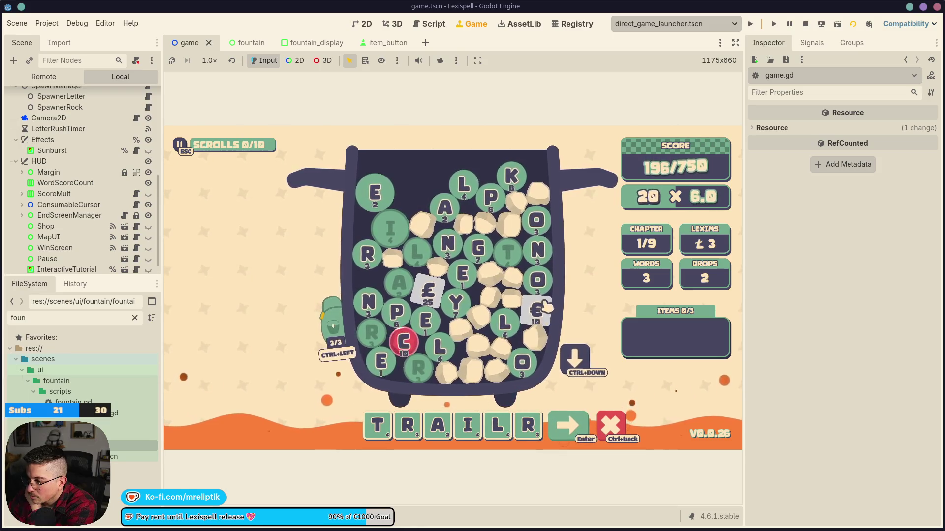
key(Return)
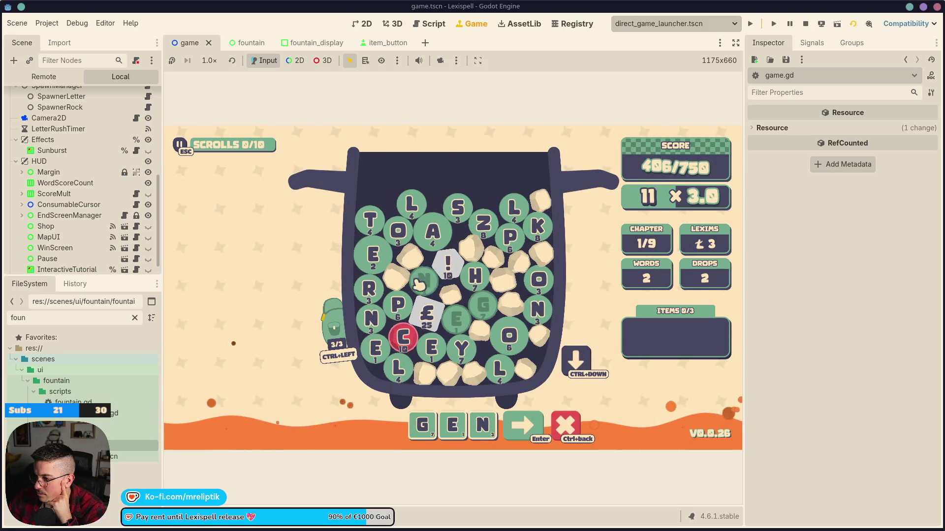
Step: Add £, the pouch's * wildcard, Y and ! to finish GENEA£O*Y! and submit it
click(427, 316)
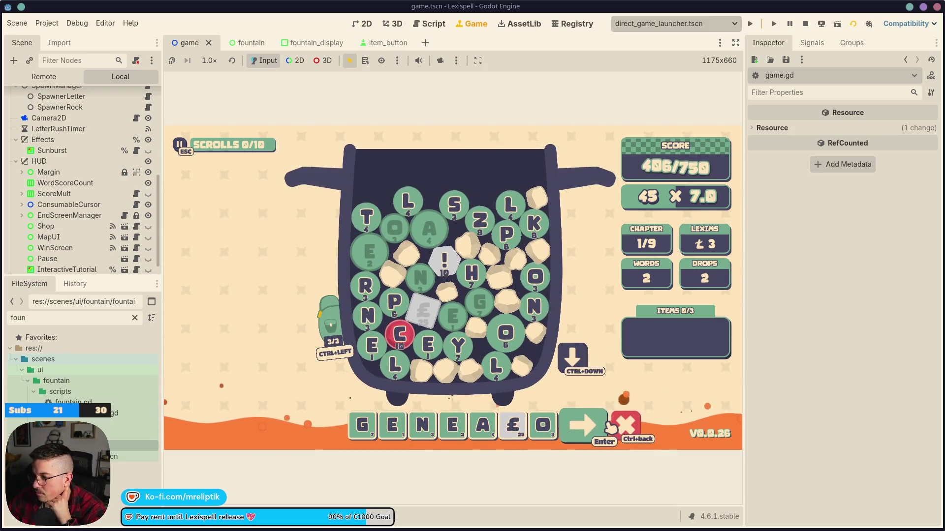
click(360, 358)
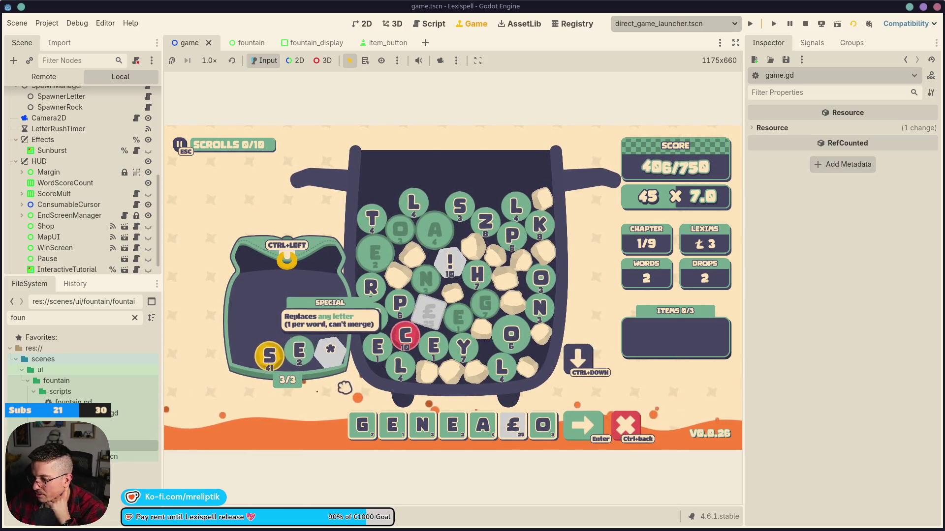
click(339, 358)
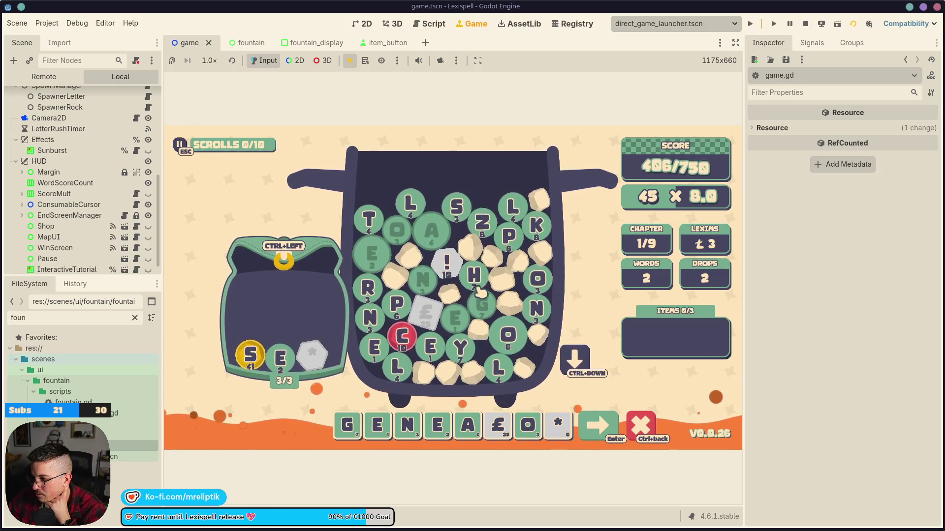
click(460, 349)
click(446, 263)
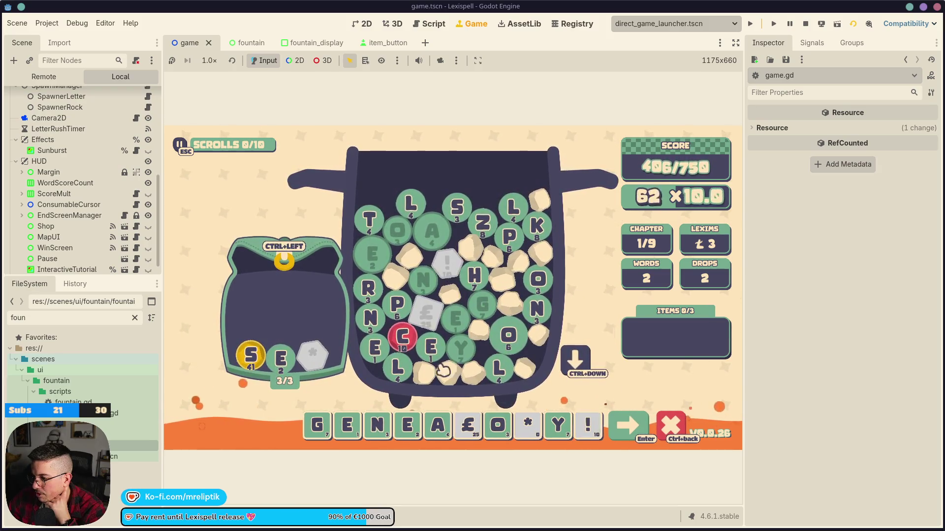
click(624, 428)
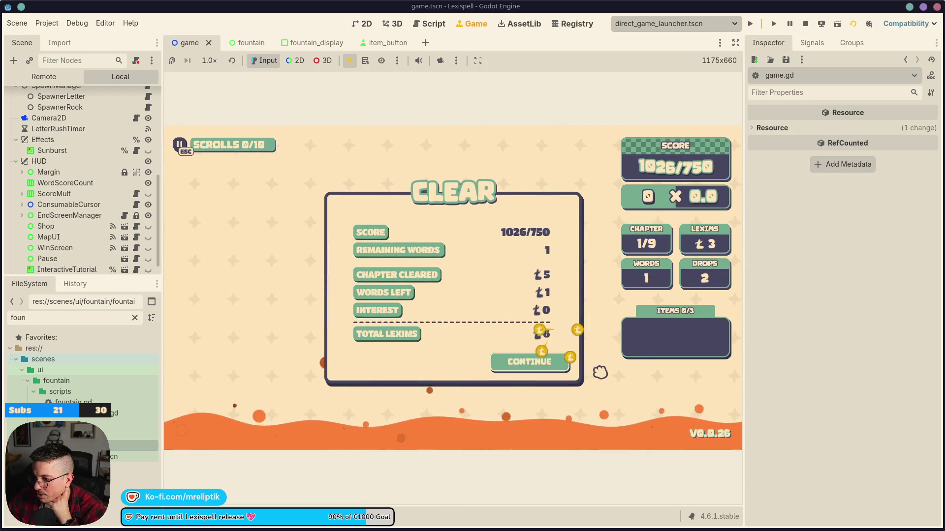
Step: Continue past the chapter-cleared results and inspect the fountain trade items
click(546, 373)
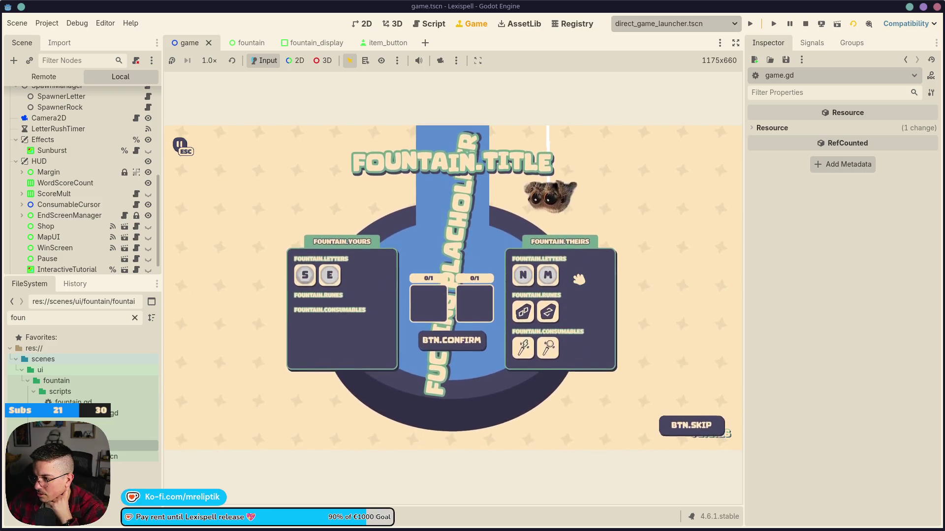
mouse_move(315, 274)
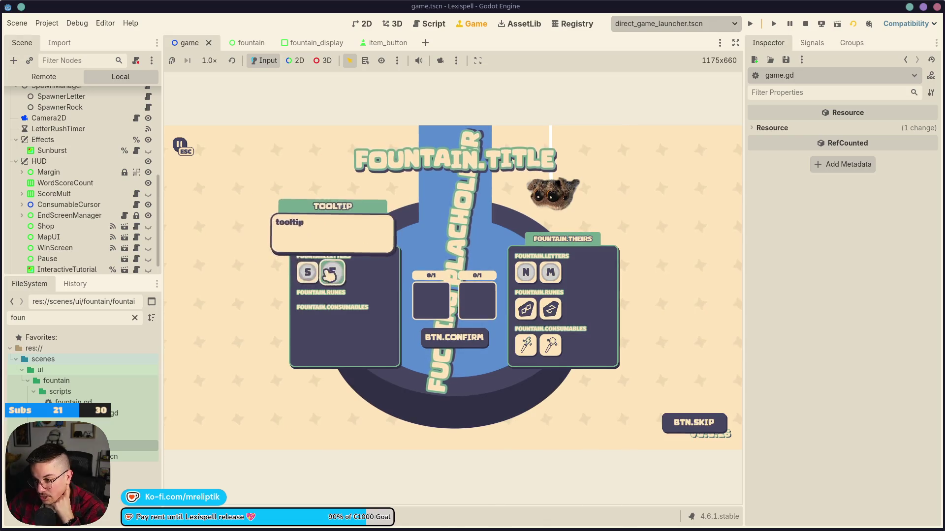
mouse_move(528, 313)
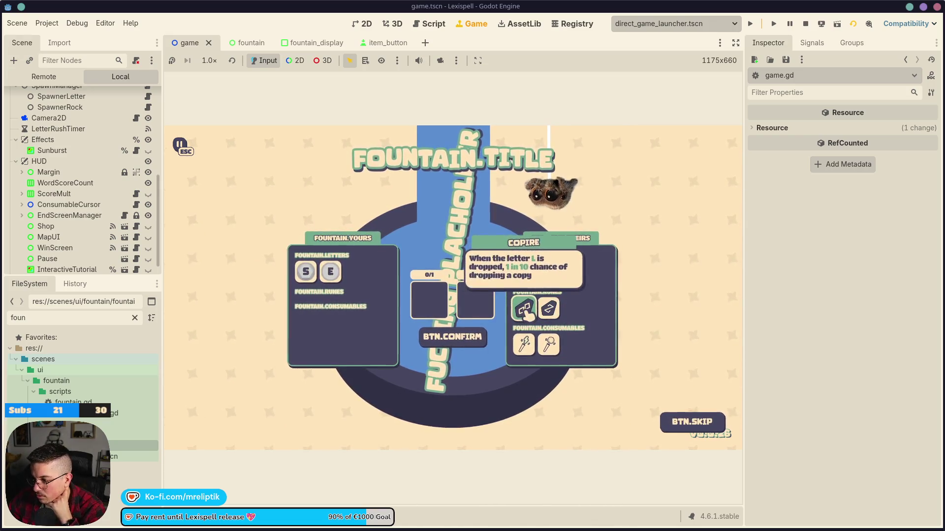
mouse_move(555, 349)
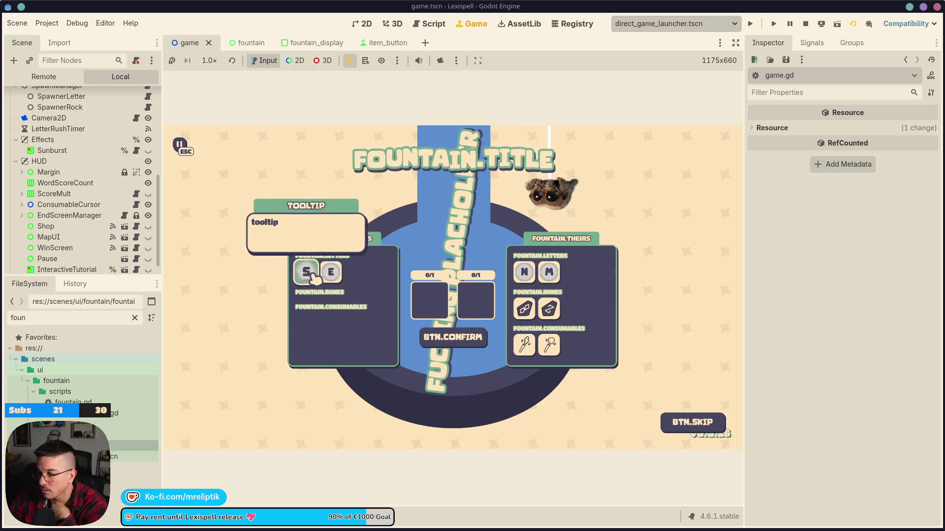
Step: Place the E letter in the left trade slot, take it back out, and open item_button
click(337, 283)
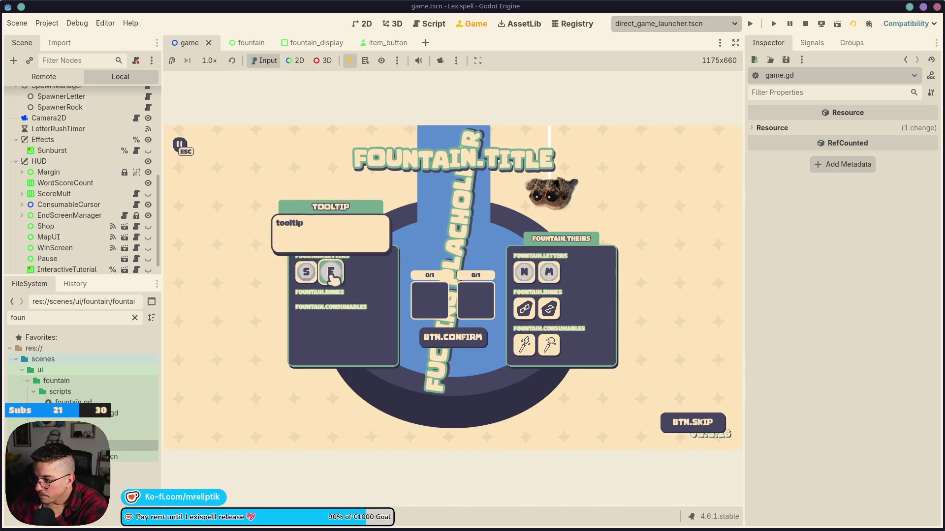
mouse_move(334, 276)
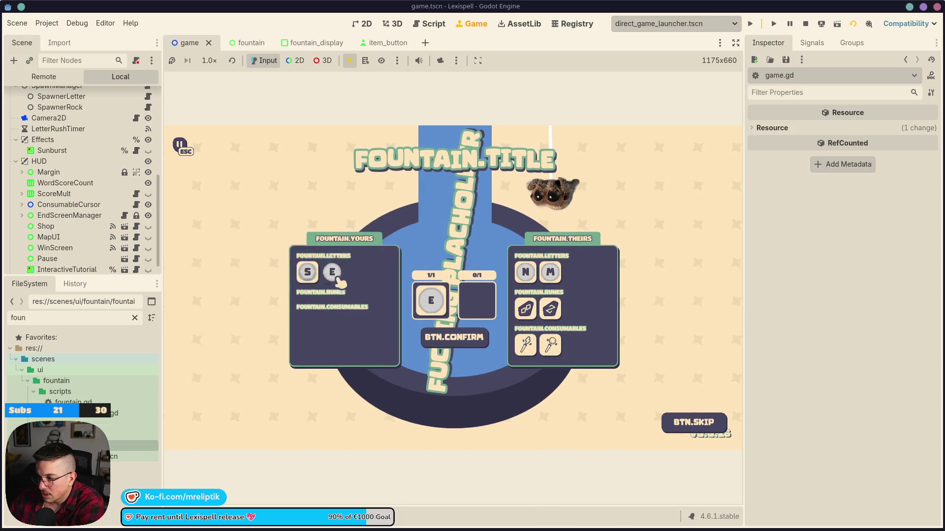
click(432, 300)
click(384, 43)
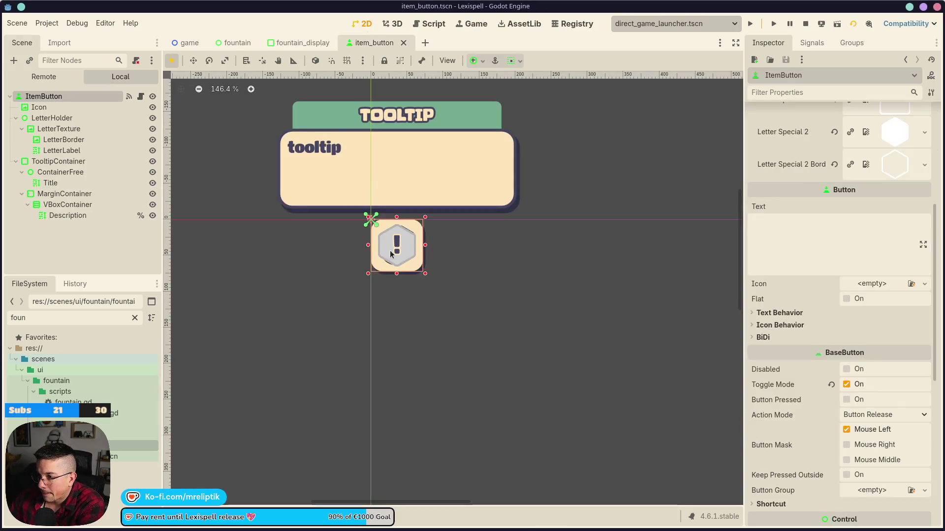
Step: Expand Theme Overrides > Styles and make the Pressed StyleBoxFlat its own editable copy
scroll(803, 393, down, 7)
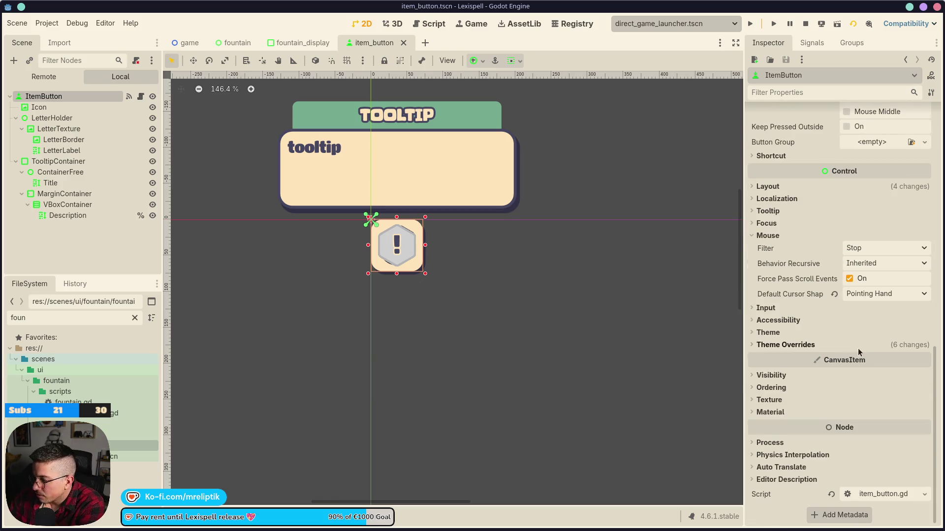
click(770, 345)
click(772, 418)
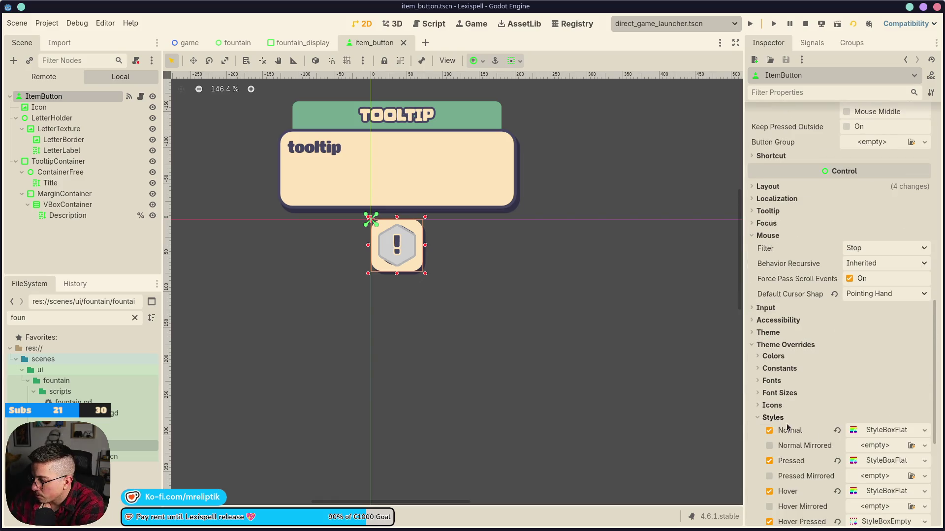
scroll(886, 374, down, 5)
click(927, 305)
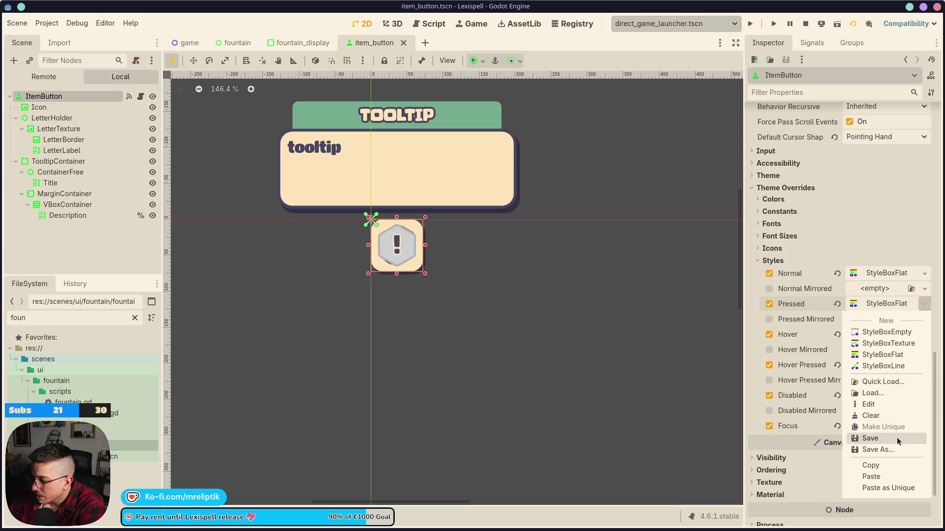
click(871, 466)
click(925, 304)
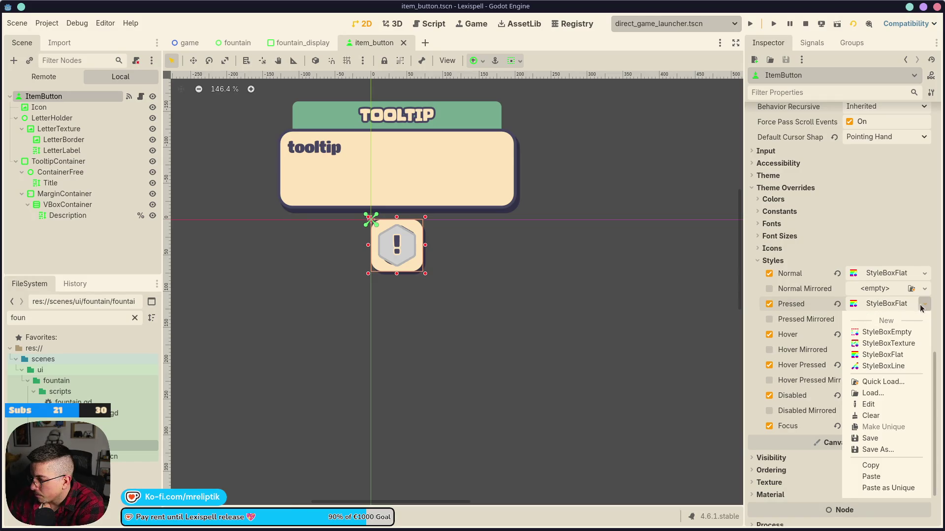
click(899, 465)
Step: Set the Pressed style's BG Color to the green swatch, then save and run with F5
click(886, 304)
click(885, 396)
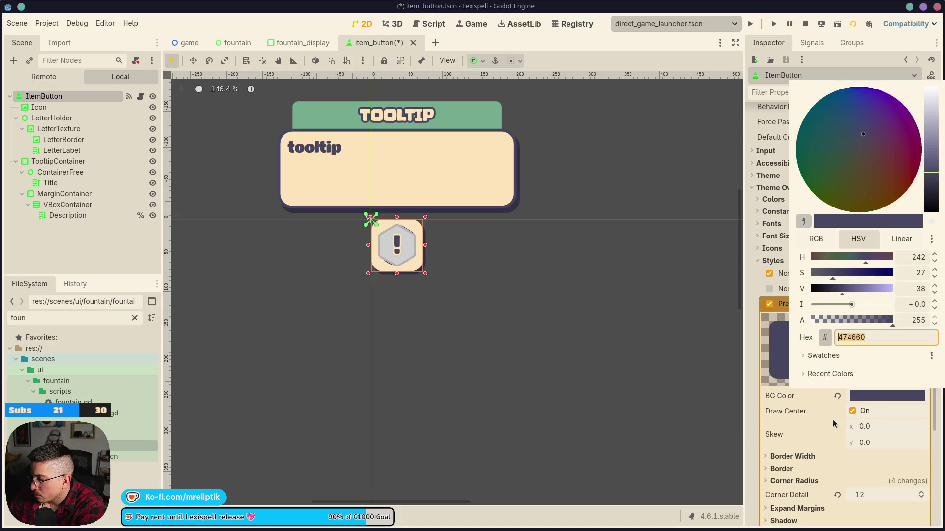
click(823, 356)
click(846, 382)
click(632, 33)
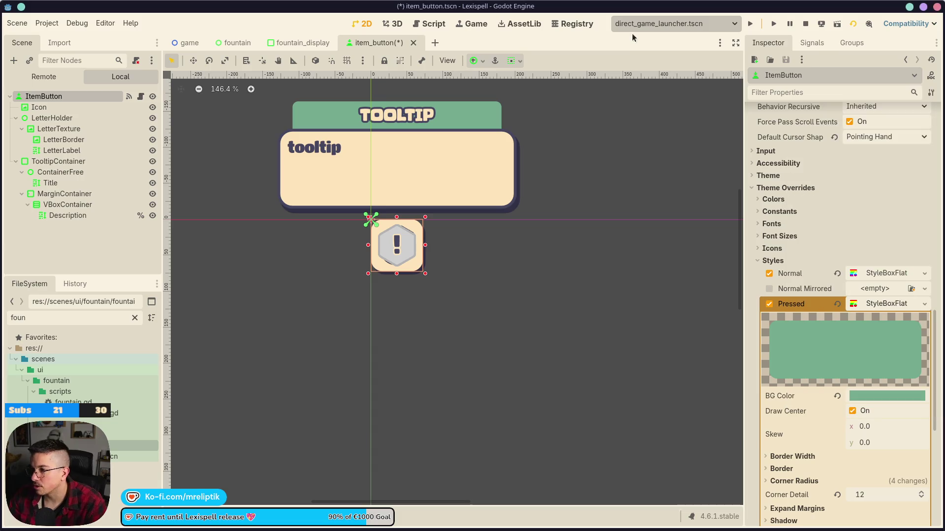
key(F5)
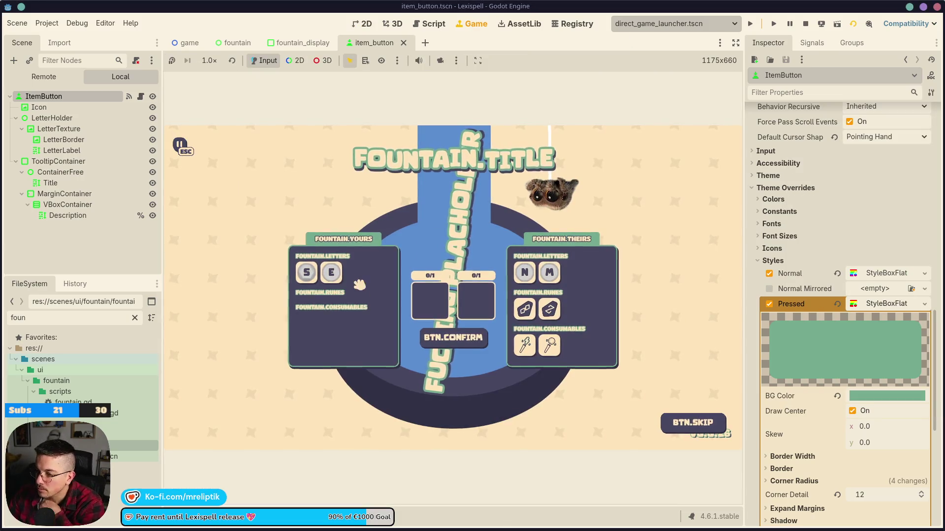
Step: Offer the letter E, select the opponent's second rune, and confirm the trade
click(331, 272)
click(526, 309)
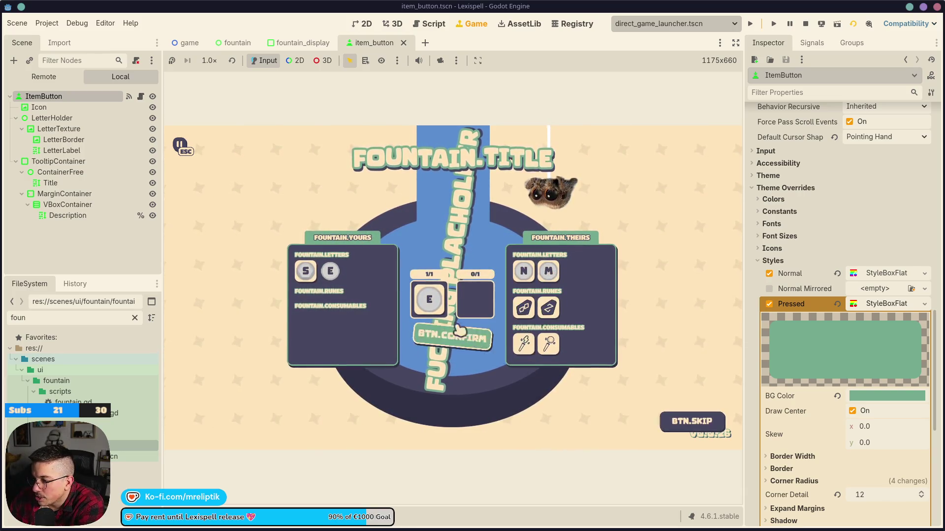
click(552, 311)
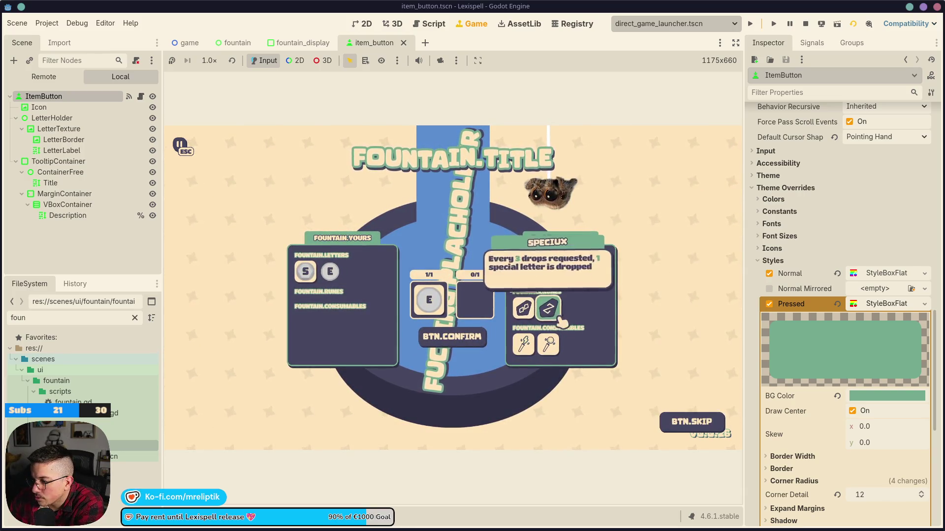
click(548, 309)
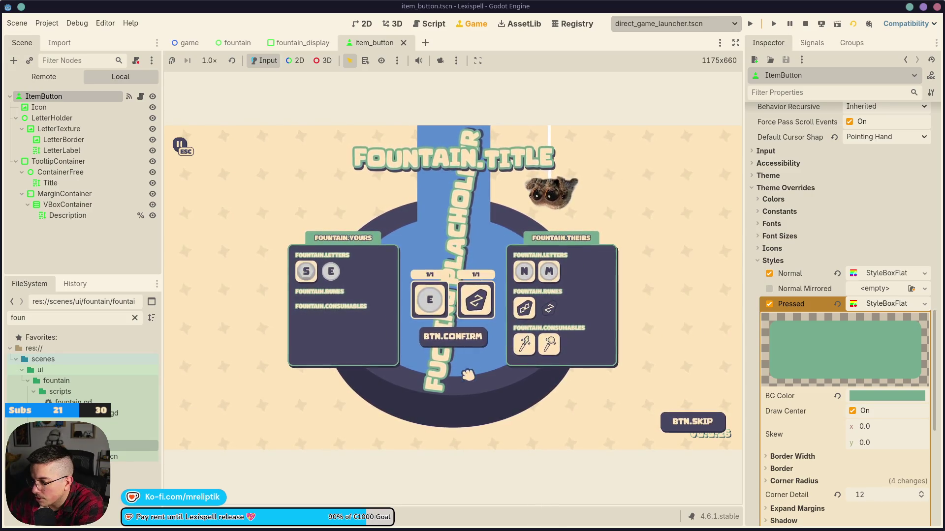
click(469, 340)
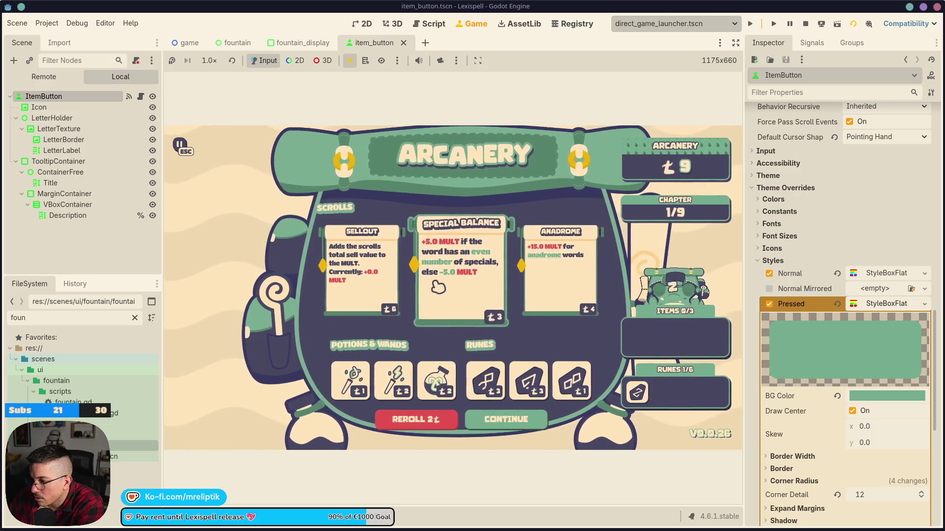
Step: Buy the Sellout and Special Balance scroll cards, leave the shop, and start Chapter 2
mouse_move(640, 394)
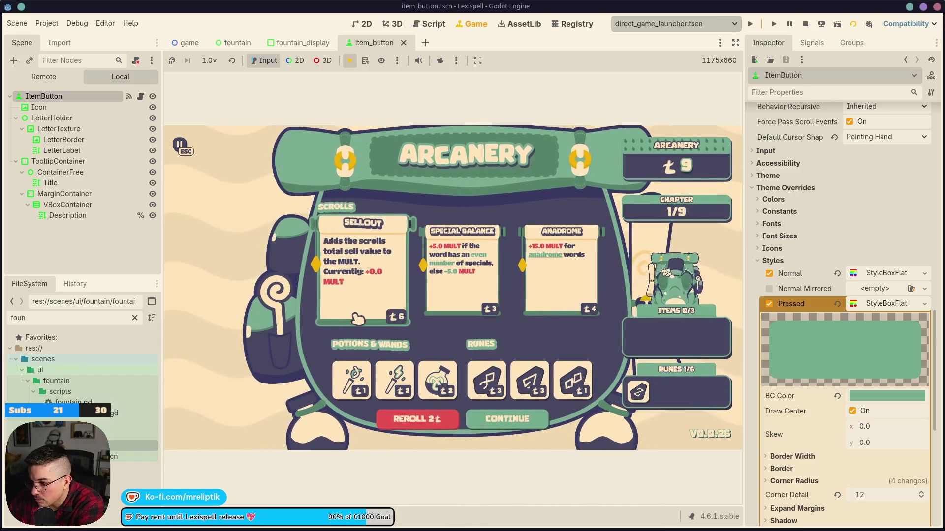
click(377, 275)
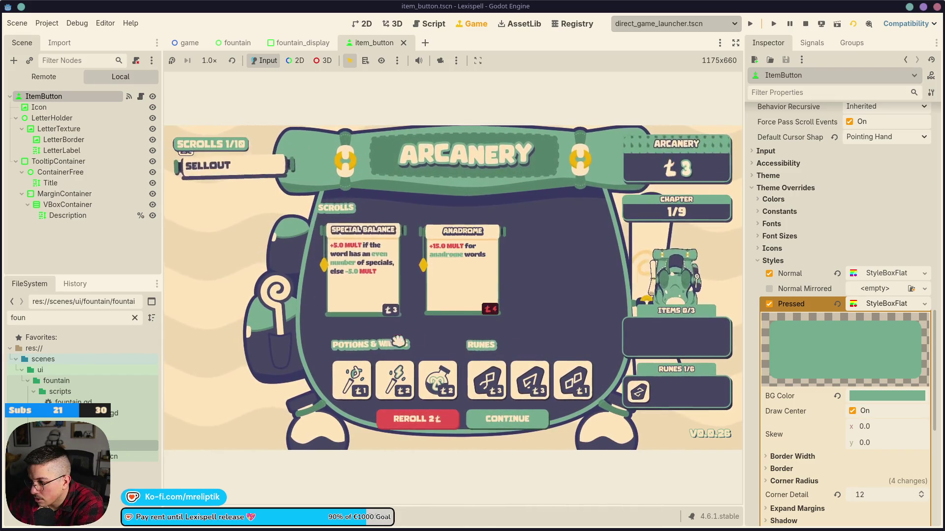
click(360, 286)
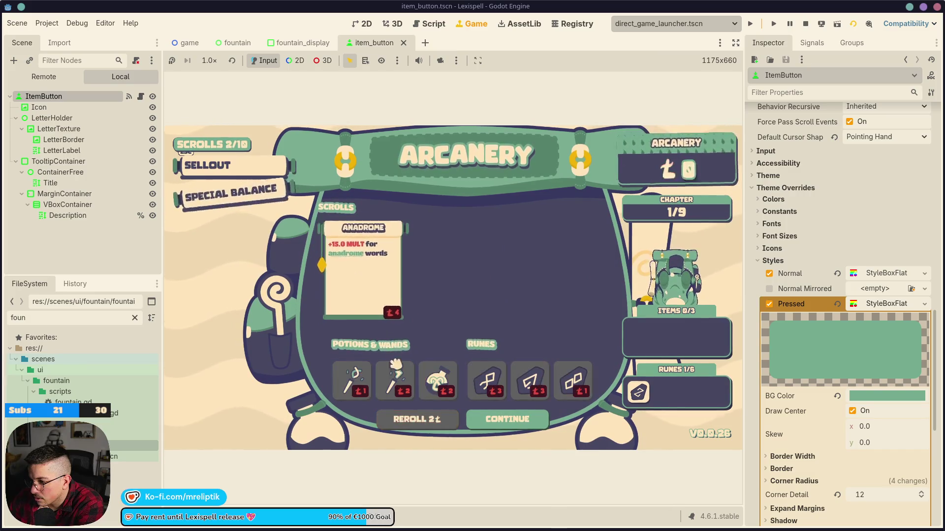
click(525, 426)
click(477, 302)
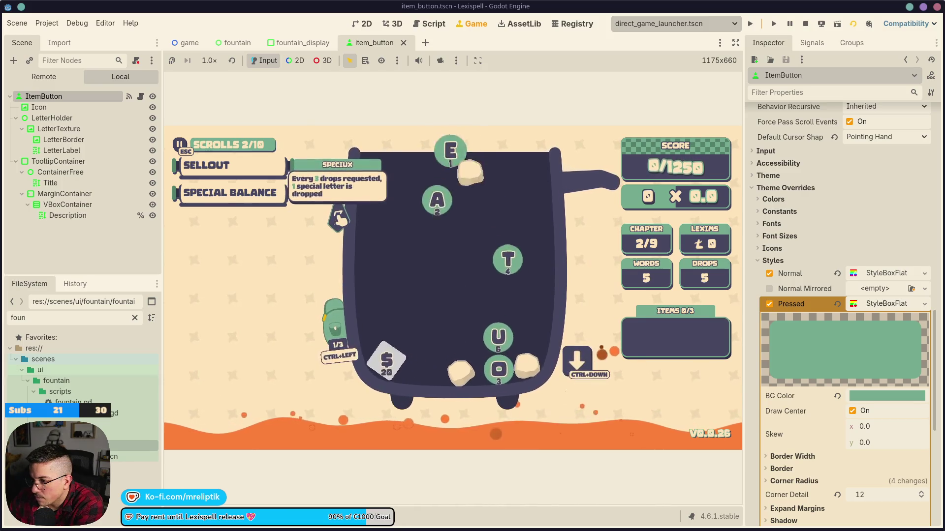
Step: Spell SANE with the S, A, N and E tiles
mouse_move(259, 194)
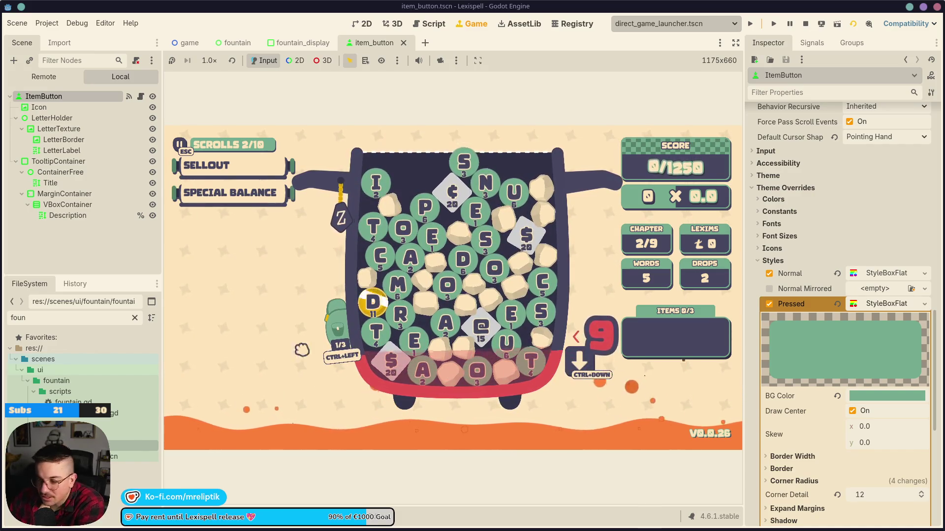
text(s)
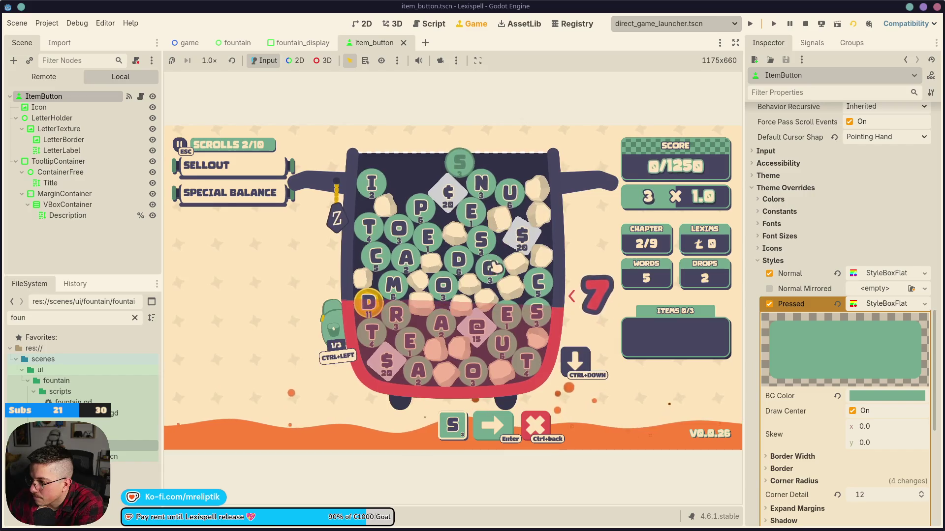
click(406, 257)
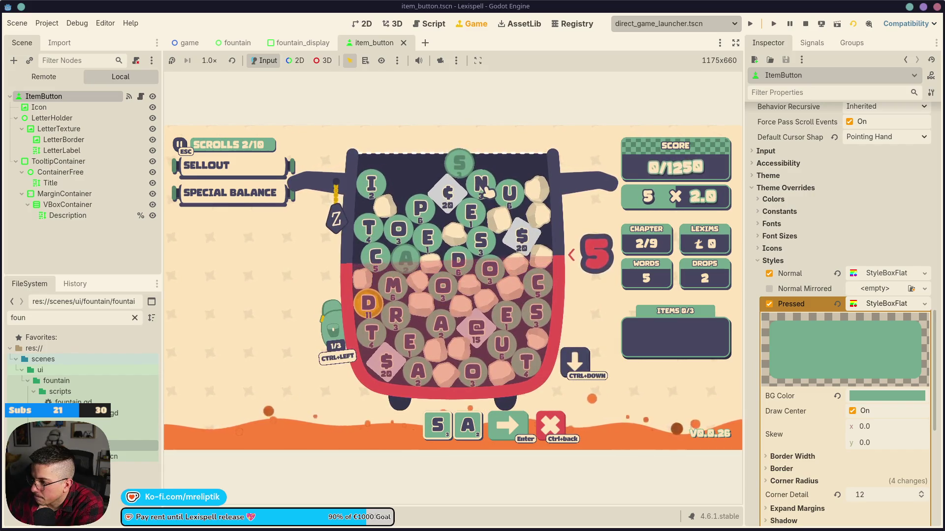
click(481, 183)
click(480, 214)
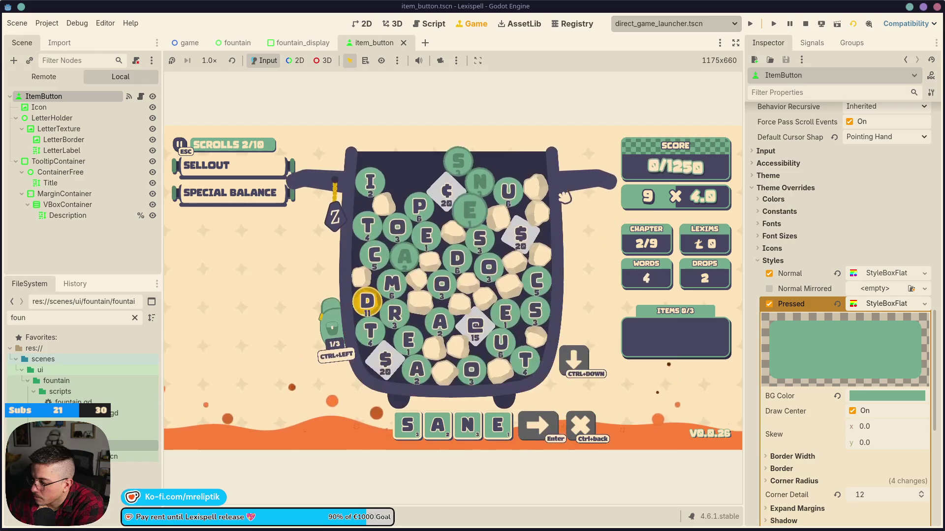
mouse_move(644, 294)
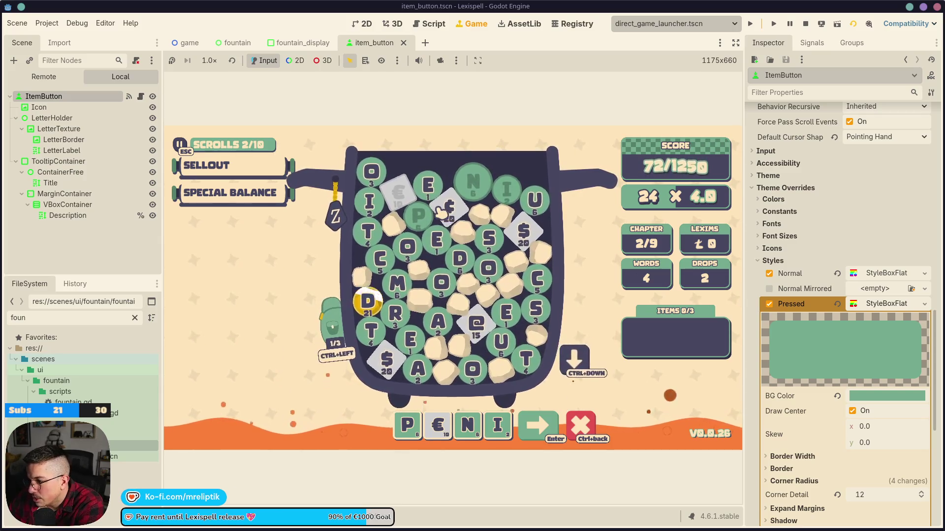
Step: Check the item bag, add A, and submit DRASTIC
click(348, 351)
mouse_move(283, 364)
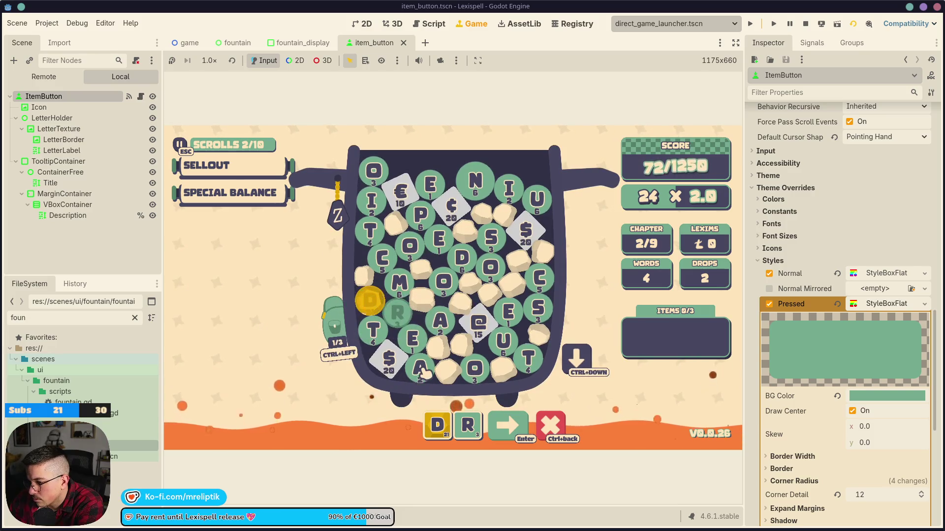
key(a)
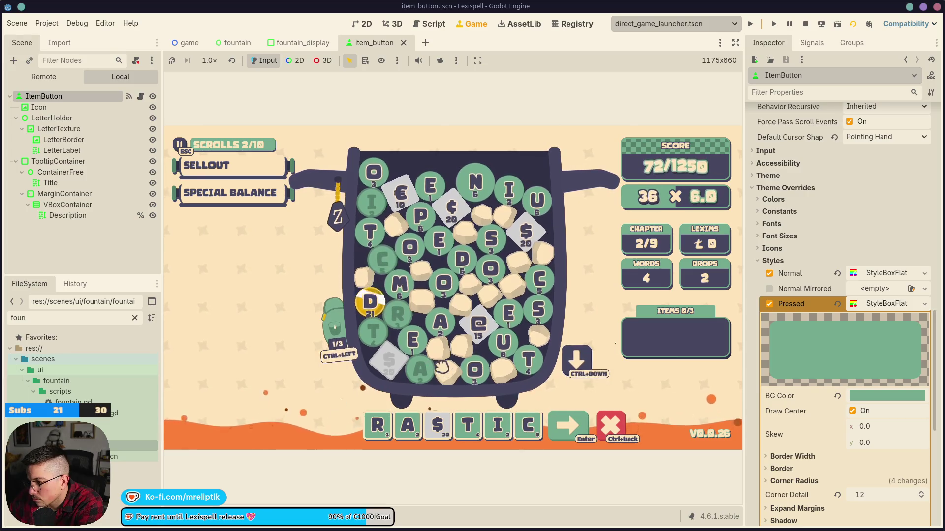
mouse_move(531, 240)
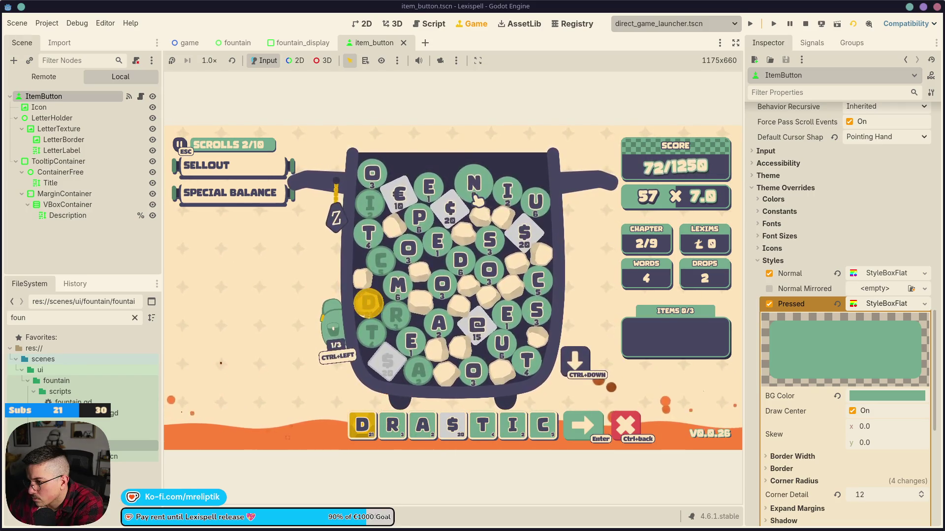
click(597, 433)
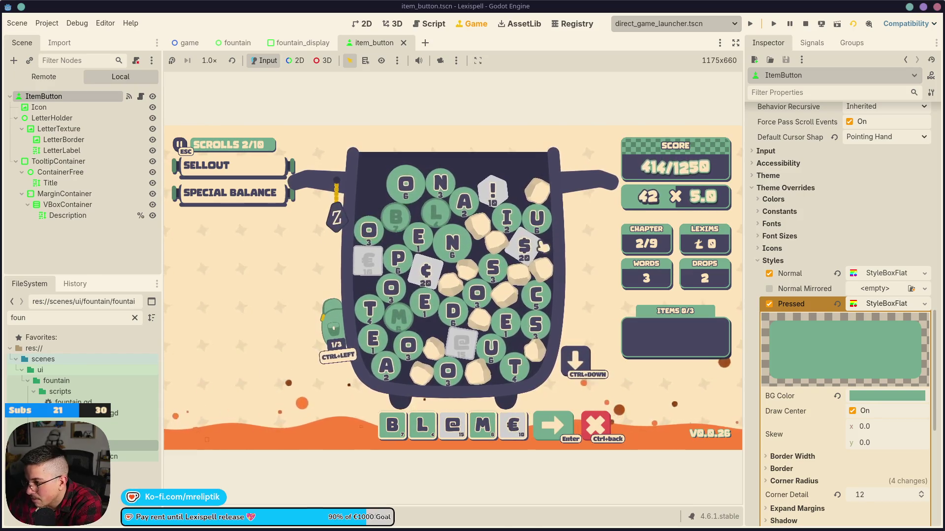
Step: Score the current word and MONT, then continue past the 1274/1250 chapter results
click(555, 431)
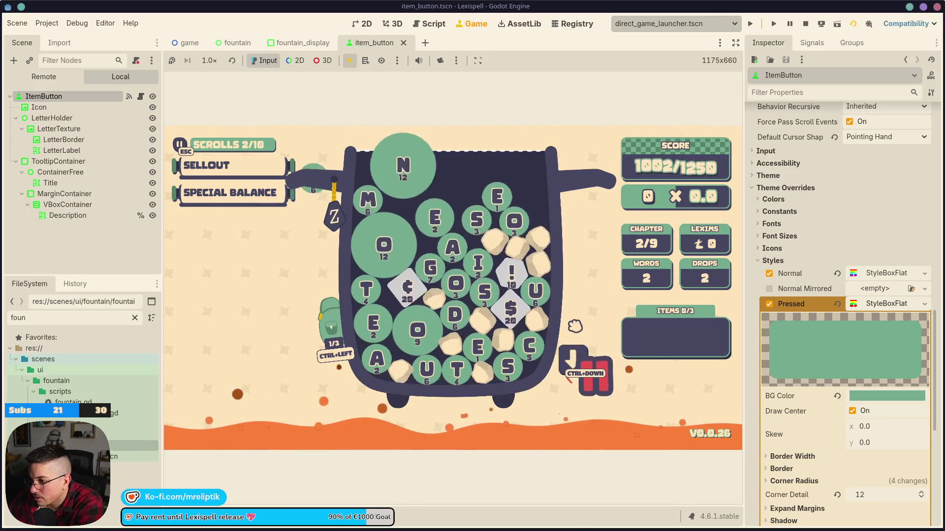
click(377, 206)
click(387, 247)
click(413, 179)
click(470, 236)
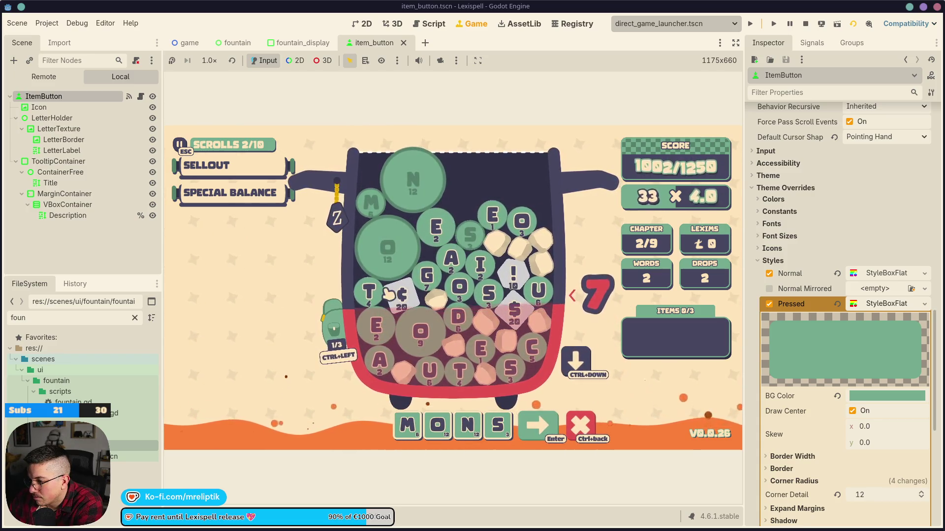
click(370, 292)
click(376, 325)
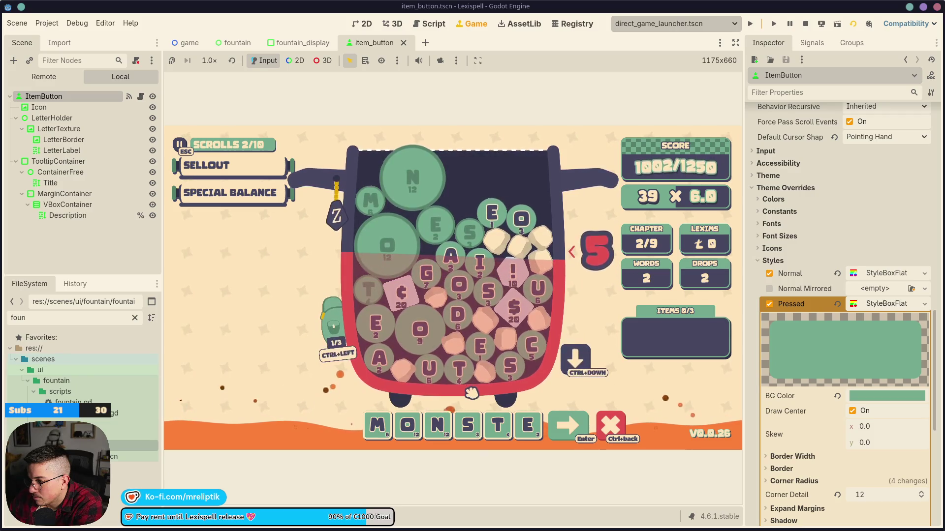
key(BackSpace)
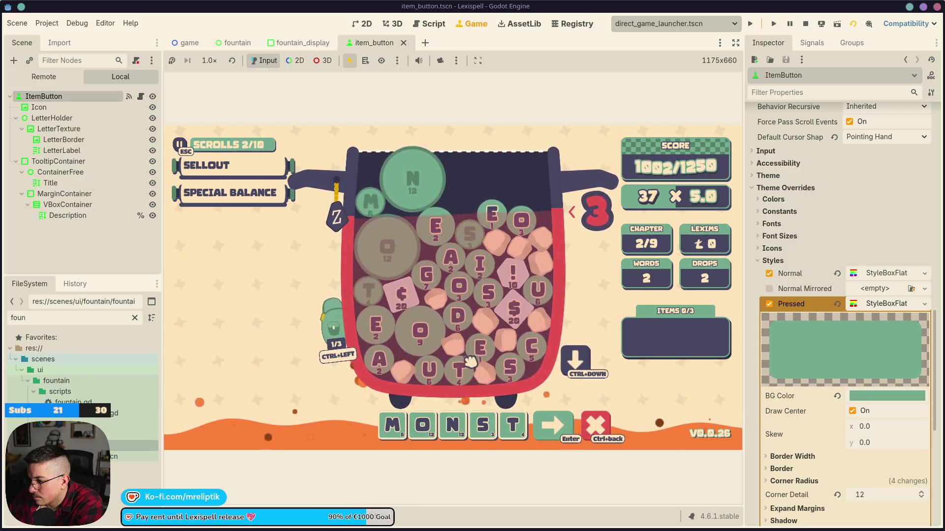
click(564, 433)
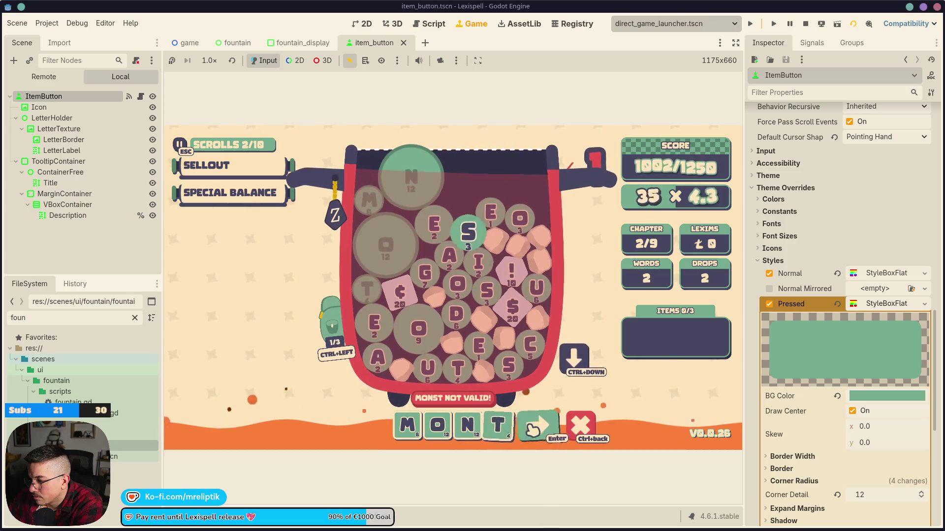
key(Return)
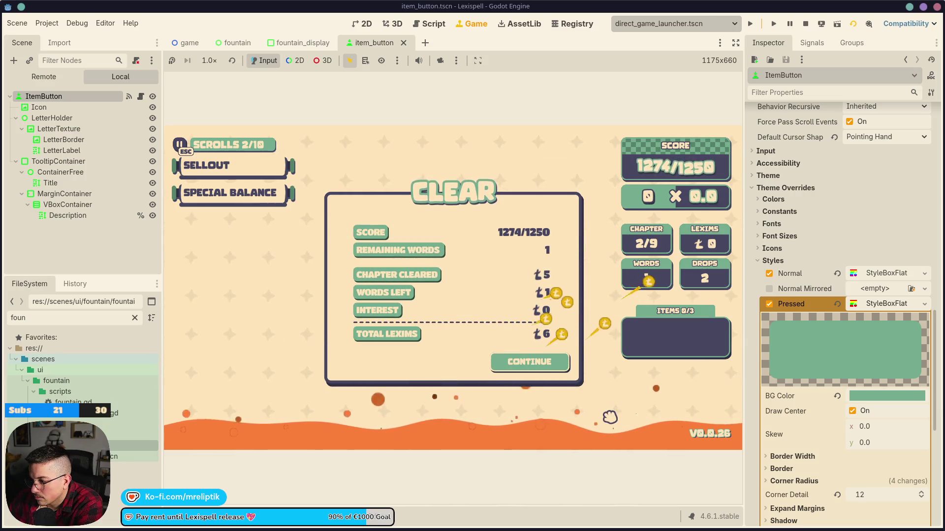
click(544, 362)
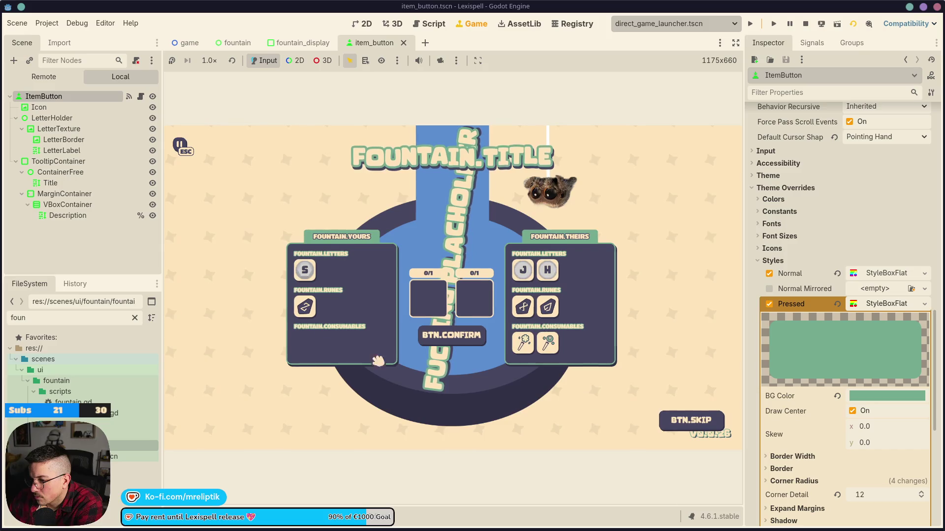
click(300, 43)
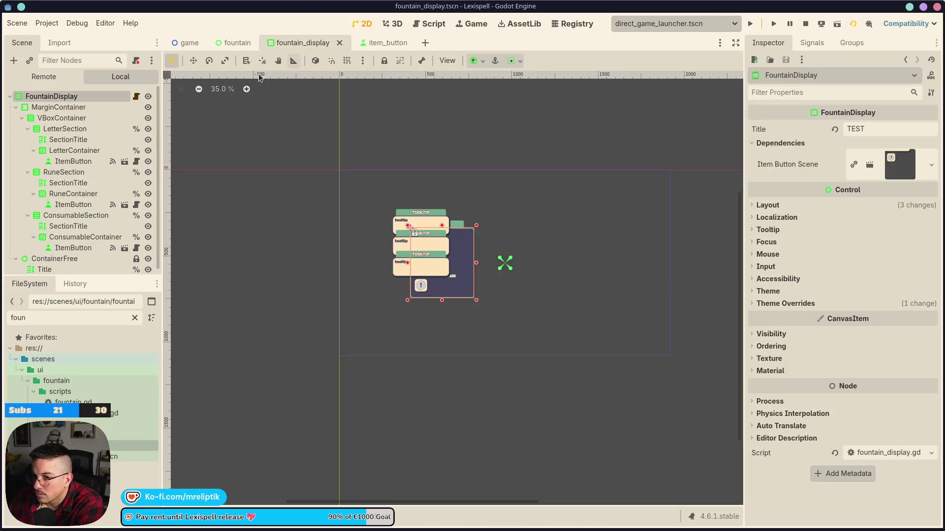
Step: Compare the fountain's TweenAppear with the Shop scene's TweenAppear durations
click(16, 107)
click(16, 107)
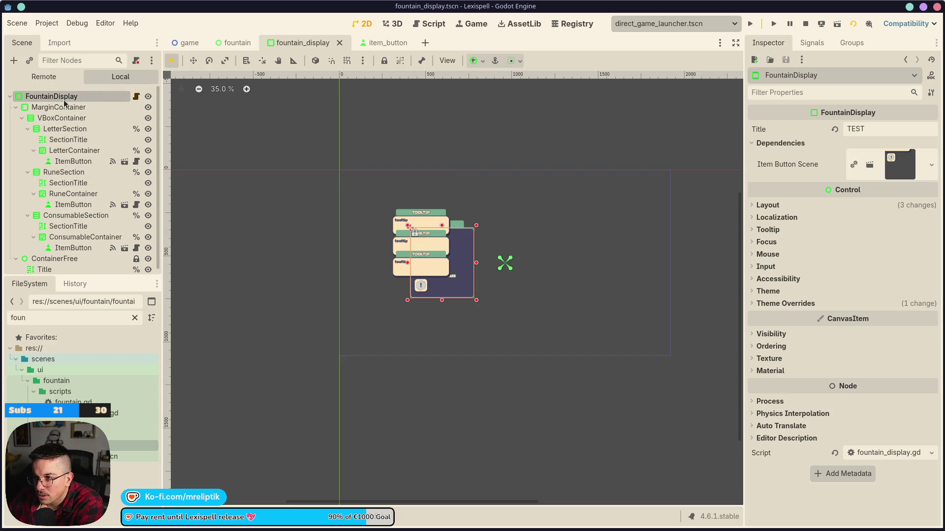
click(234, 43)
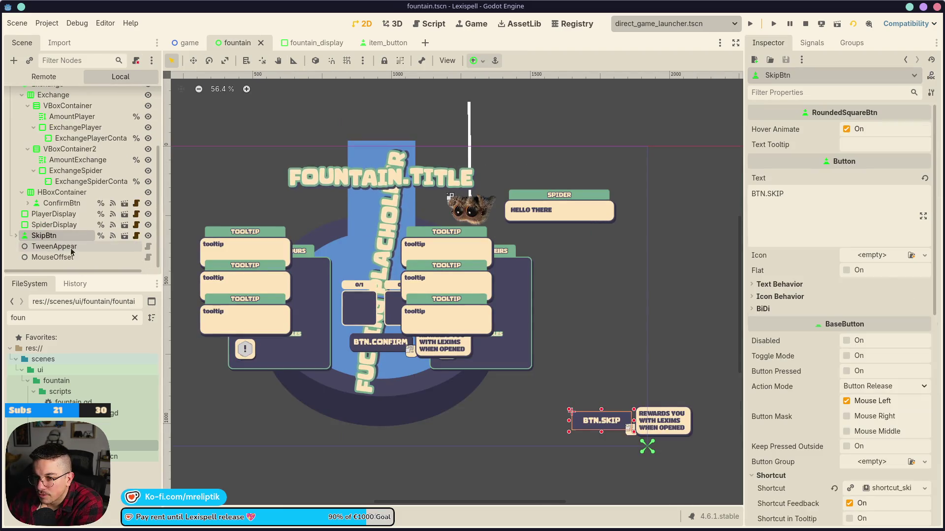
click(71, 249)
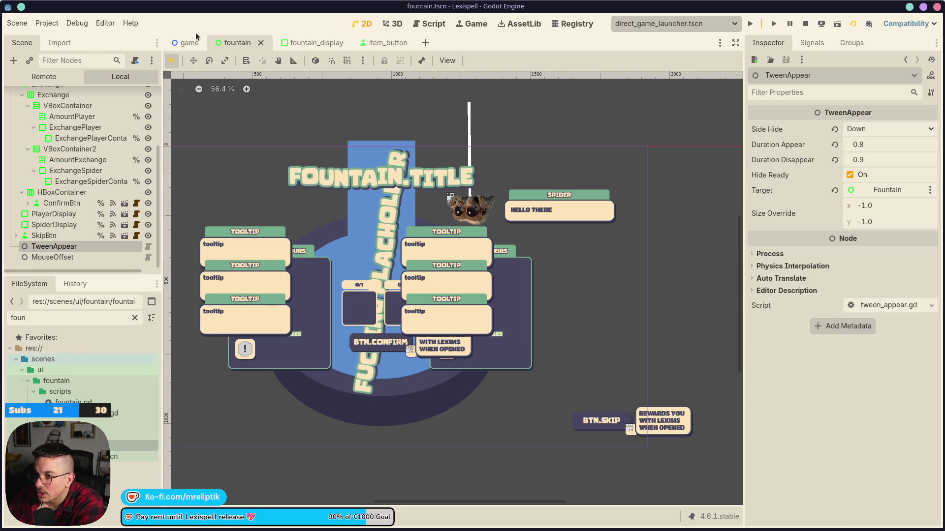
click(195, 36)
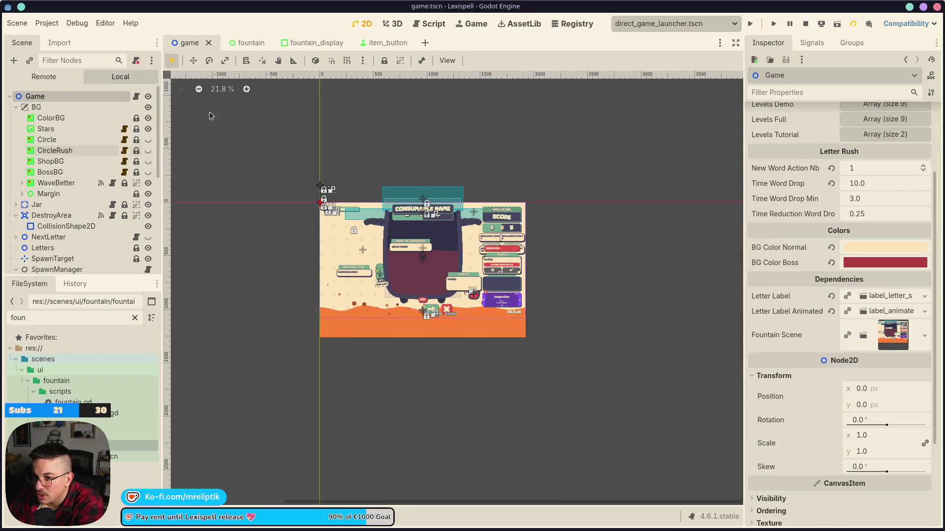
scroll(78, 201, down, 5)
click(74, 210)
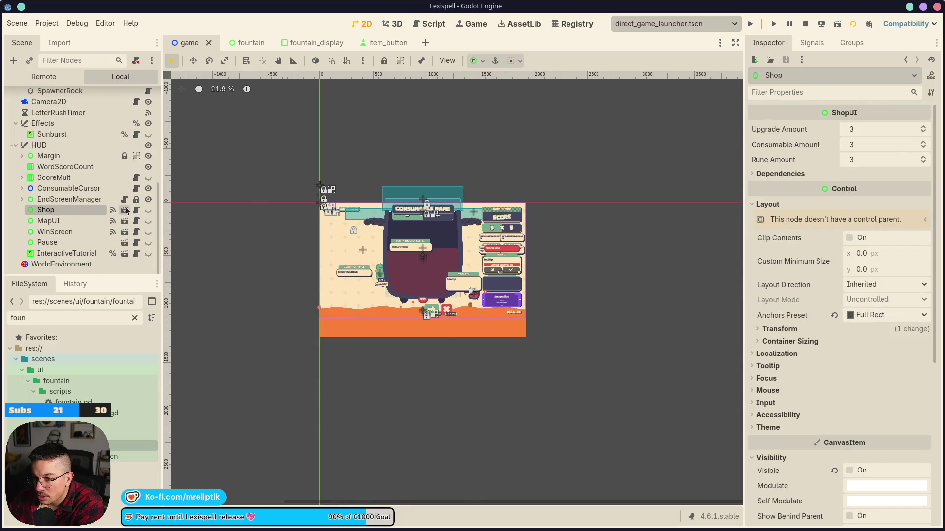
click(125, 211)
scroll(71, 208, down, 3)
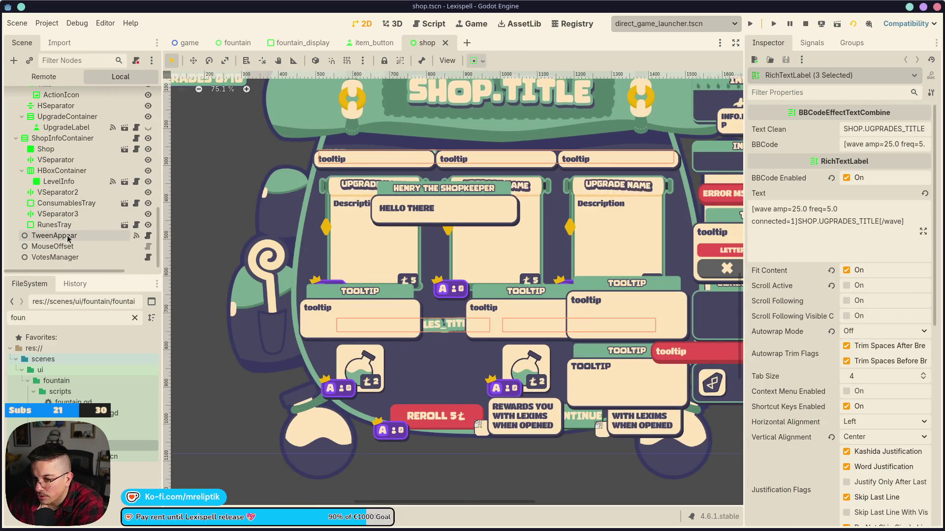
click(55, 236)
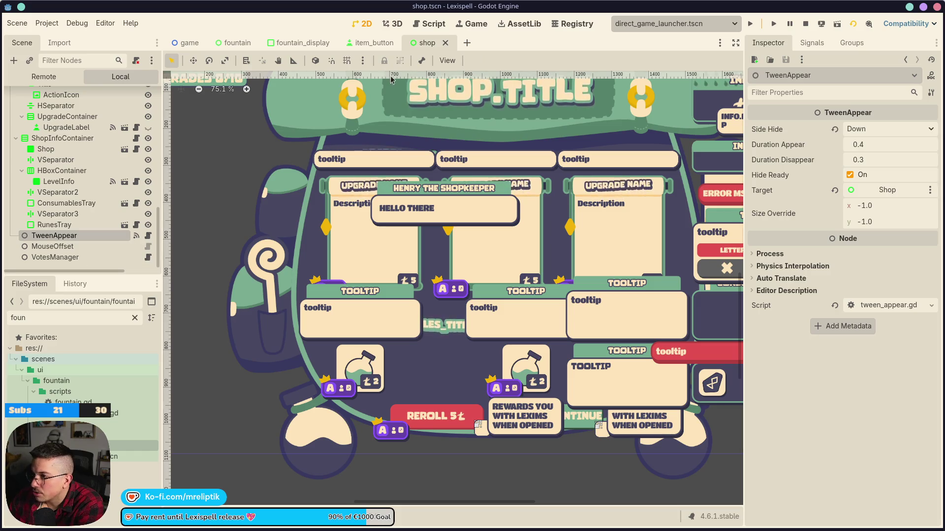
Step: Set the fountain's Duration Appear to 0.4 and Duration Disappear to 0.3, save, and run
click(300, 43)
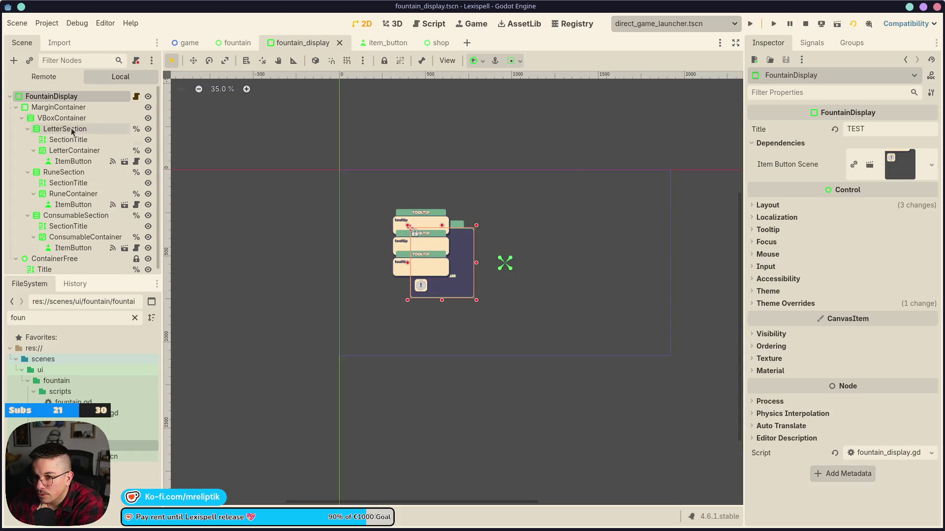
click(234, 43)
click(871, 145)
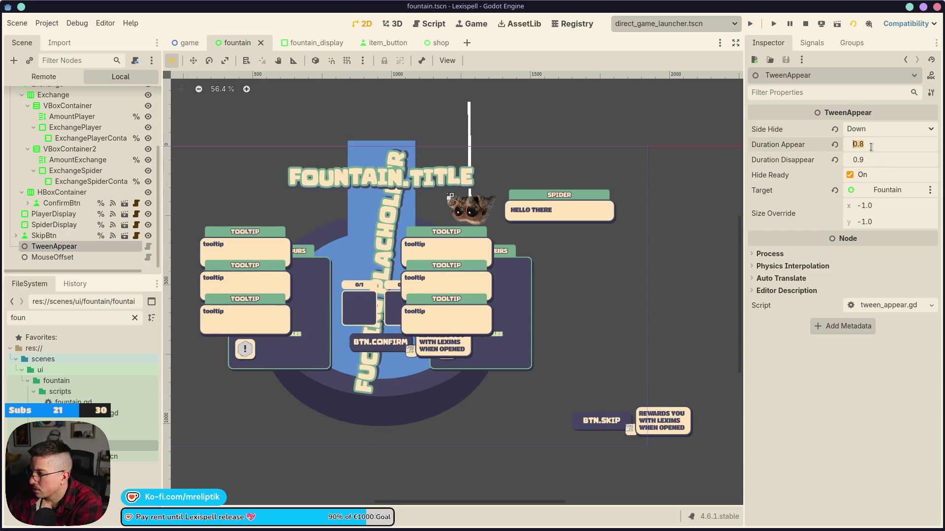
key(Tab)
text(0.3)
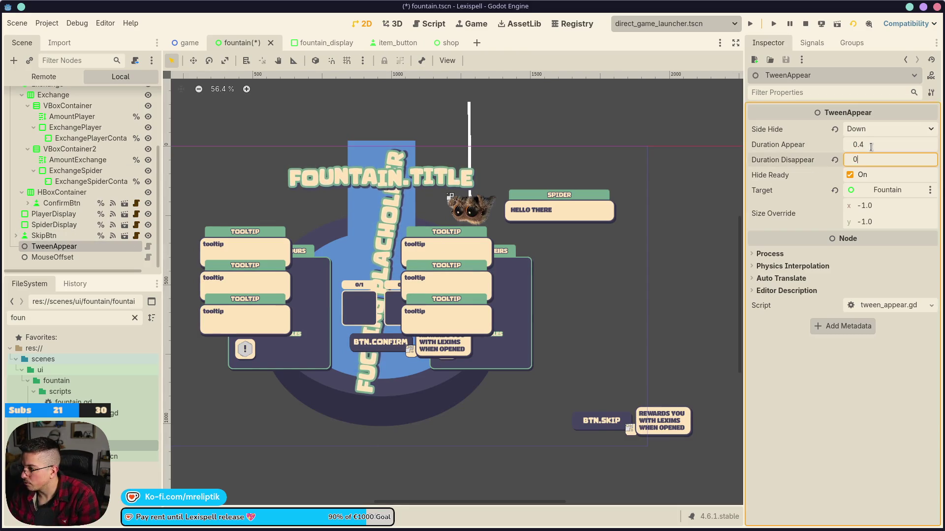
key(ctrl+s)
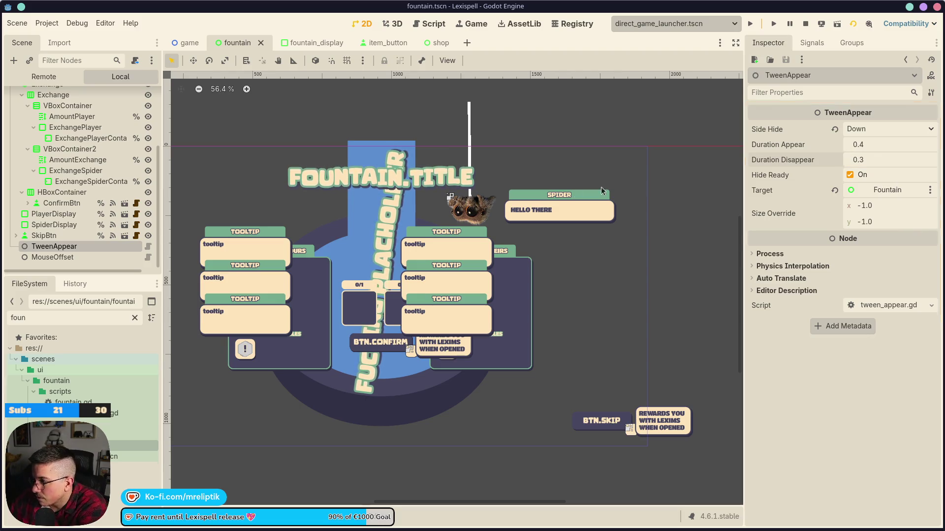
key(F5)
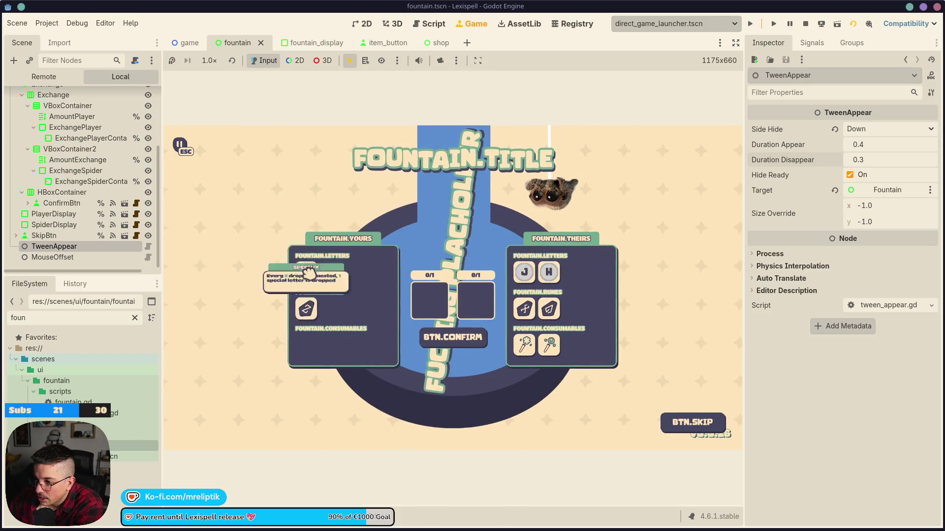
Step: Place the rune into the exchange slot and confirm the fountain trade
click(307, 311)
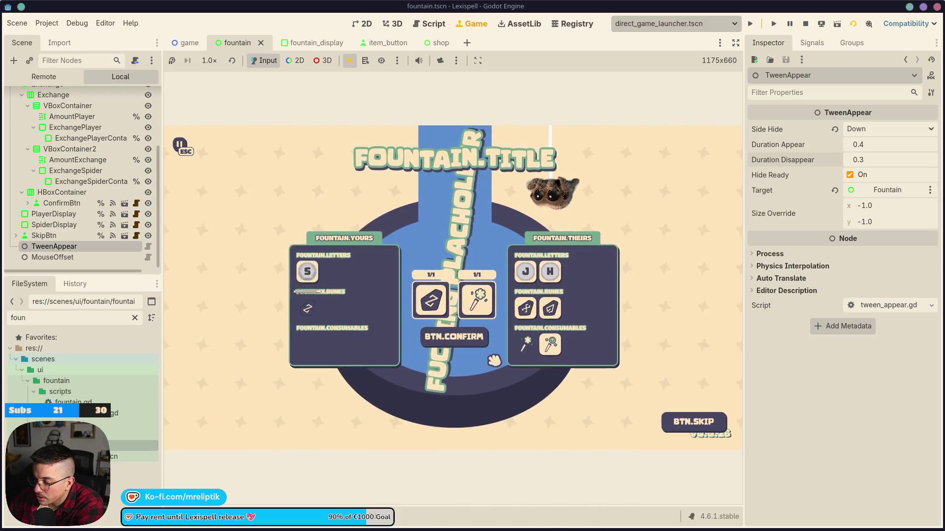
click(472, 339)
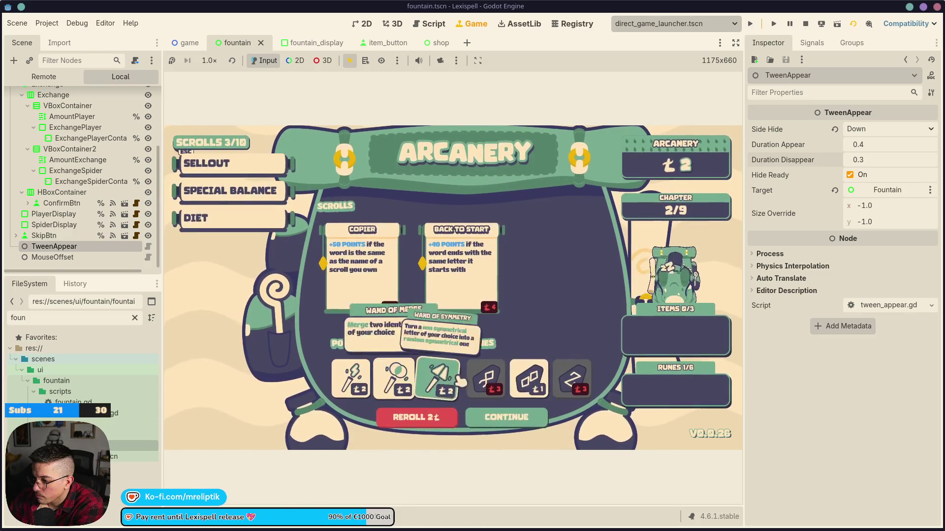
Step: Continue from the shop into chapter 3 of the running game
click(523, 419)
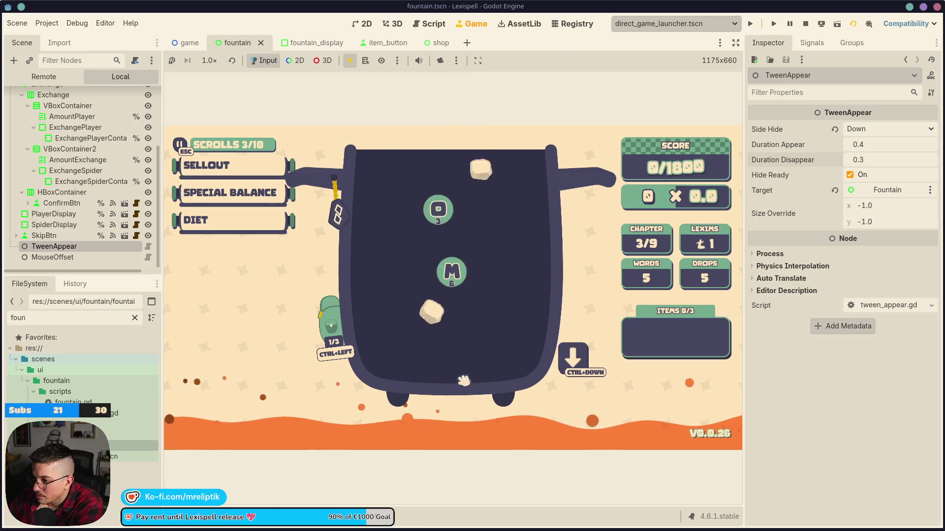
mouse_move(318, 217)
mouse_move(249, 228)
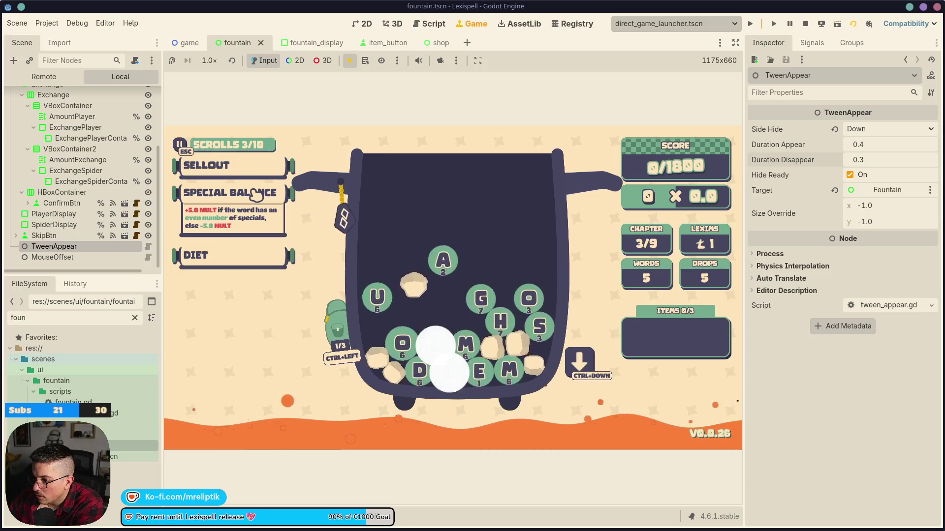
mouse_move(256, 177)
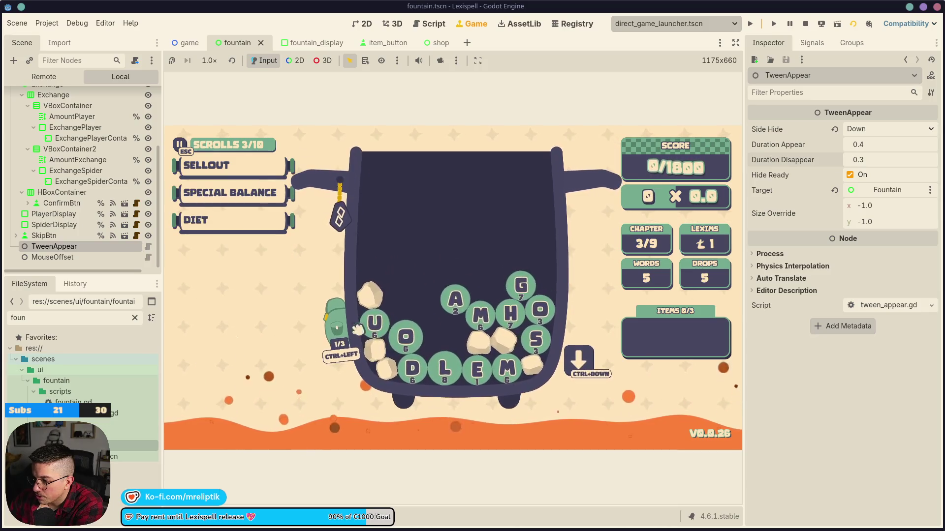
Step: Show the Output log in the Debugger panel with its achievement errors
key(alt+d)
key(alt+o)
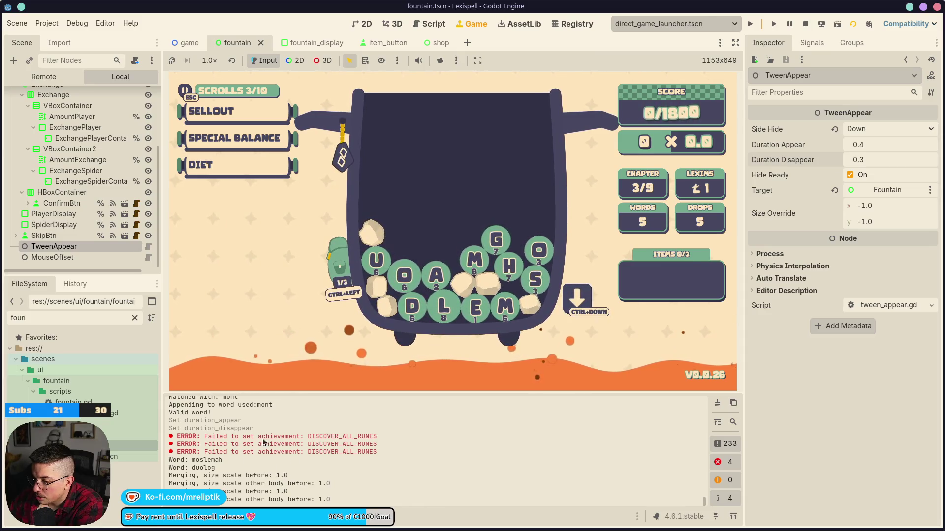
mouse_move(377, 524)
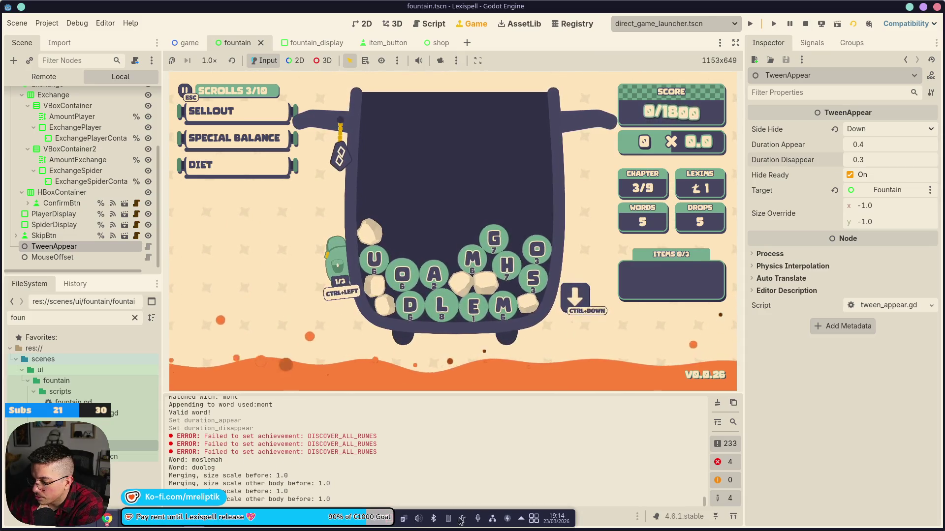
Step: Select DISCOVER_ALL_RUNES in the Output log and bring YouTube Studio forward
double_click(340, 436)
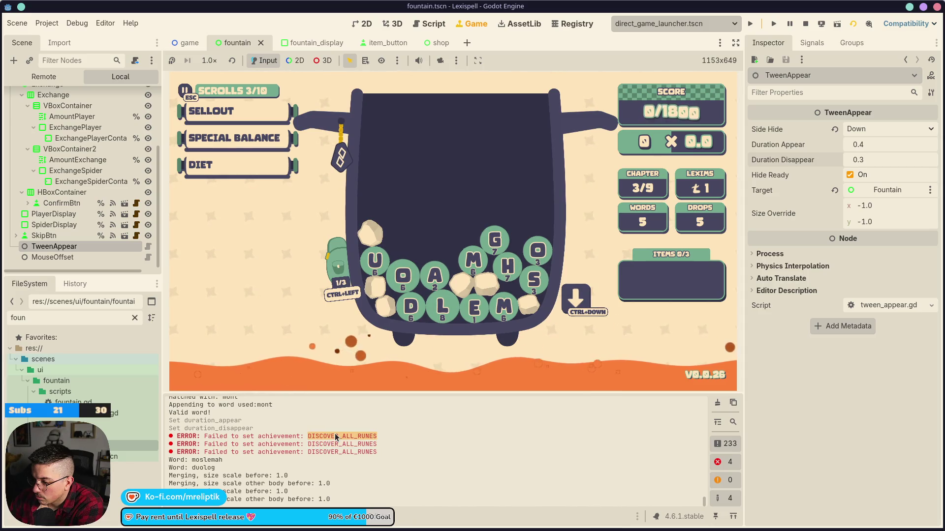
mouse_move(180, 527)
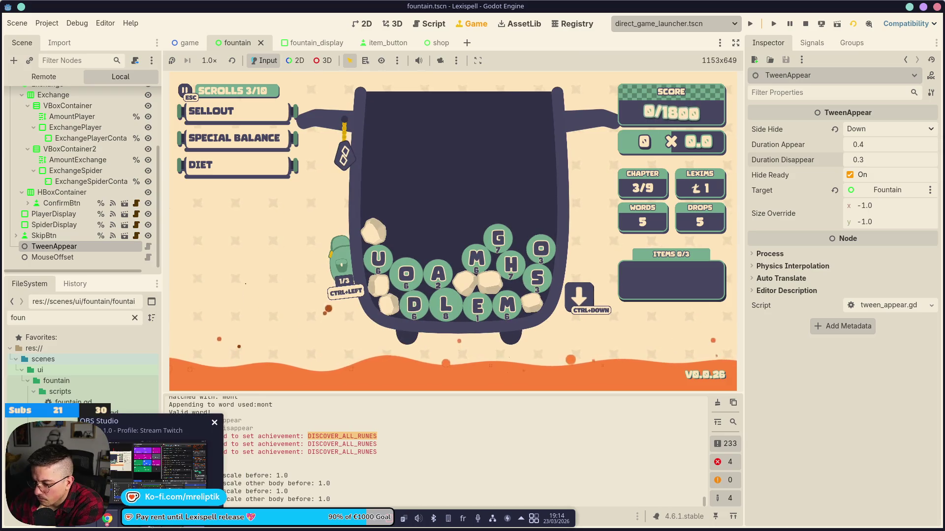
mouse_move(133, 527)
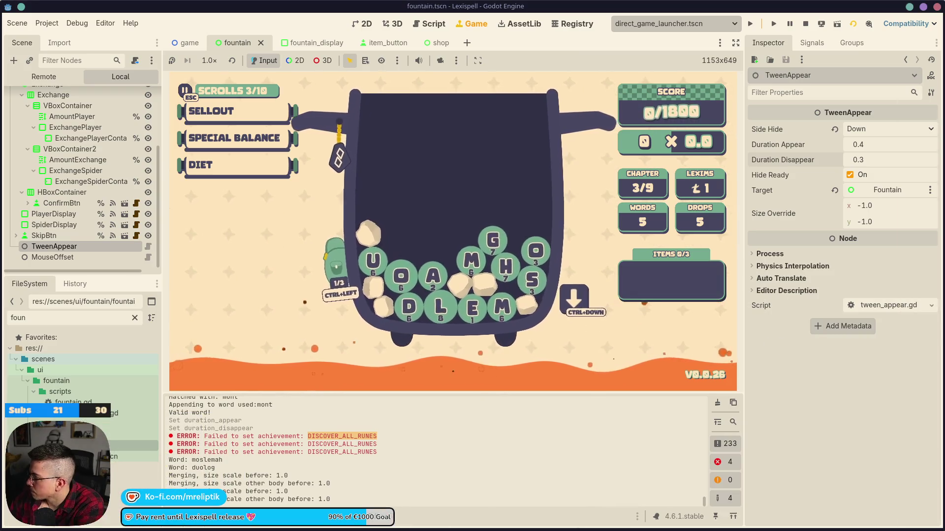
key(alt+Tab)
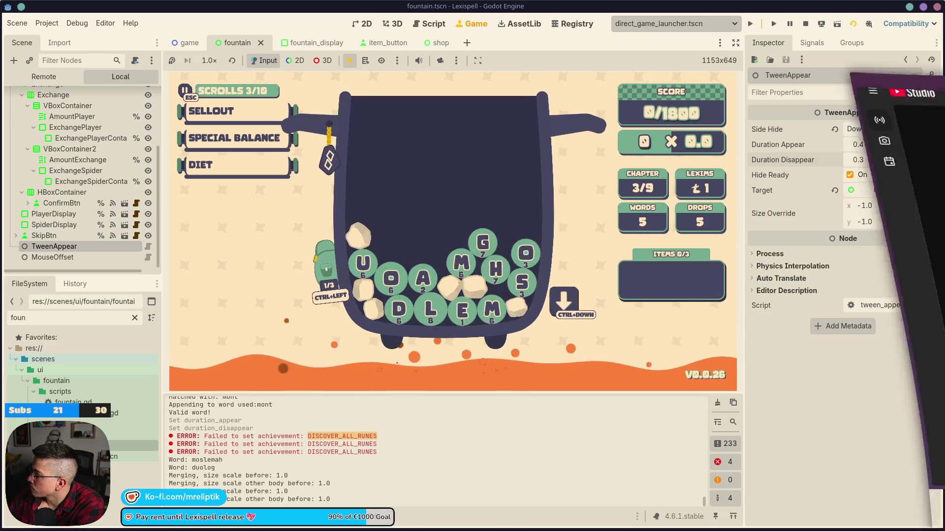
key(alt+Tab)
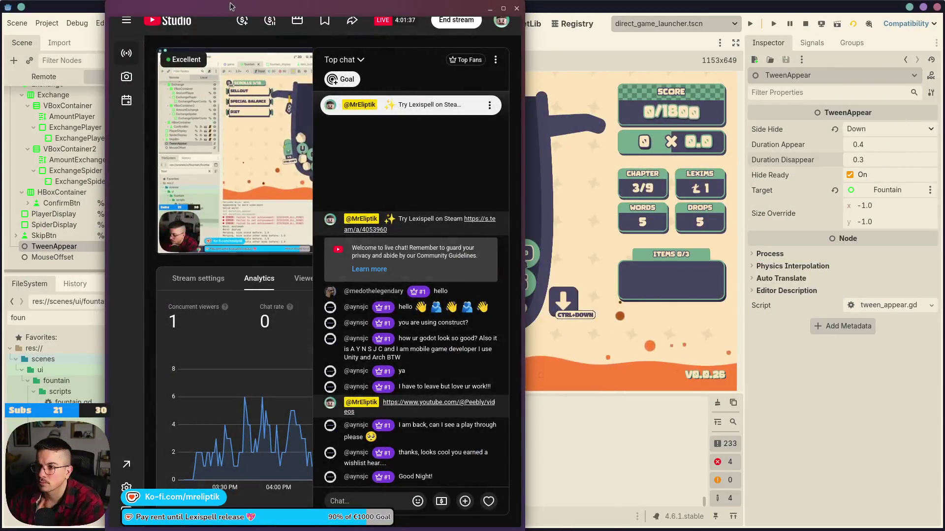
Step: Tile the browser, view Lexispell's Steamworks Publish Changes page, then return to Godot
drag(228, 5, 174, 223)
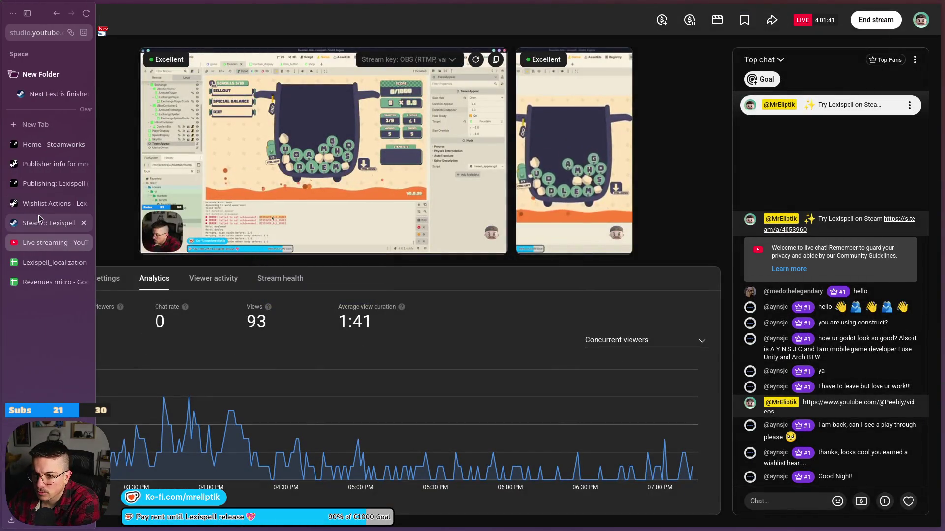
click(44, 190)
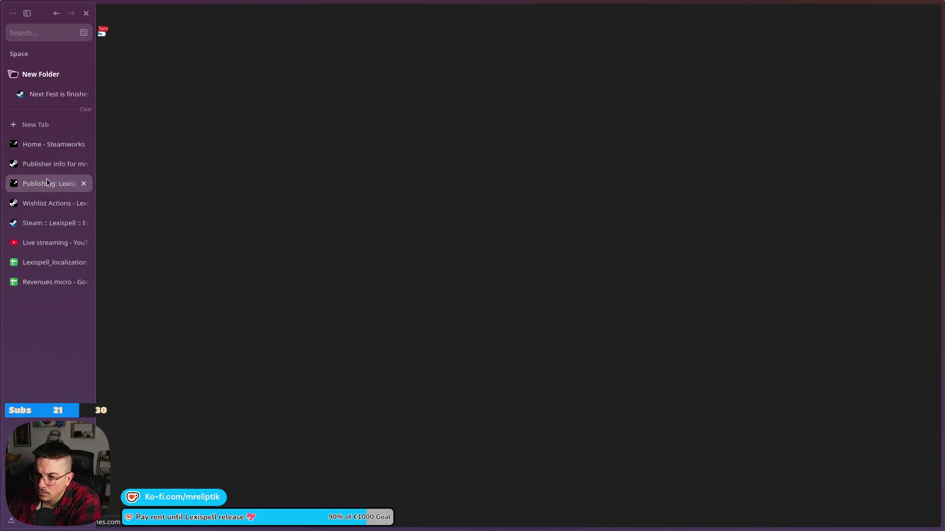
click(181, 527)
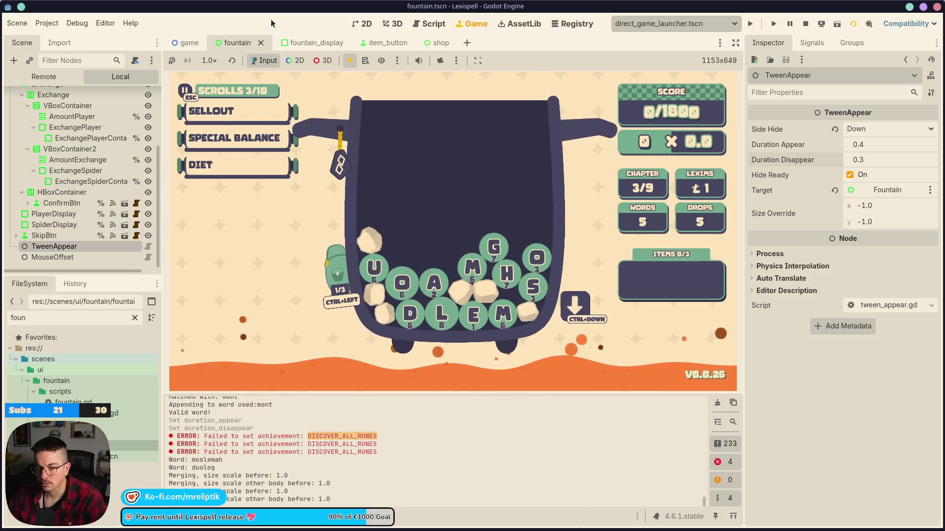
Step: Open globals.gd via quick search and jump to its _ready function
key(XF86AudioLowerVolume)
key(ctrl+shift+o)
text(globals)
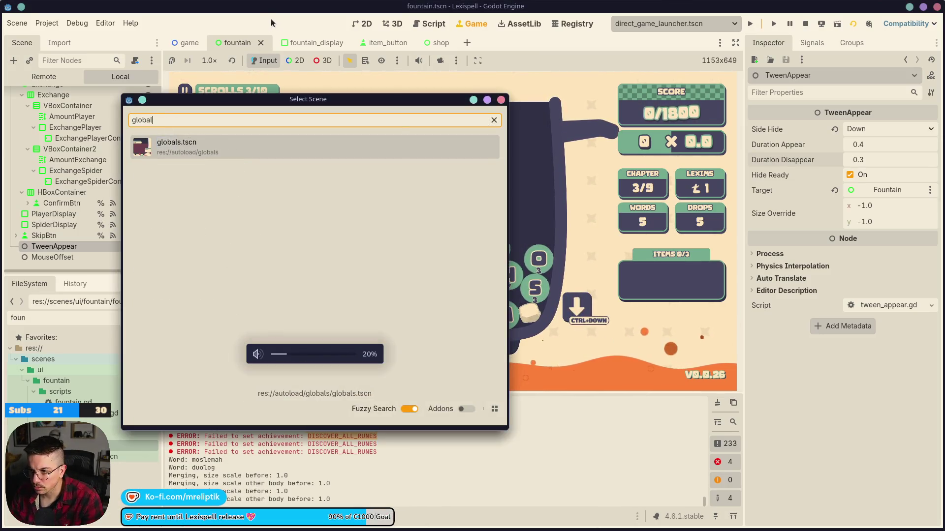
key(Return)
click(141, 98)
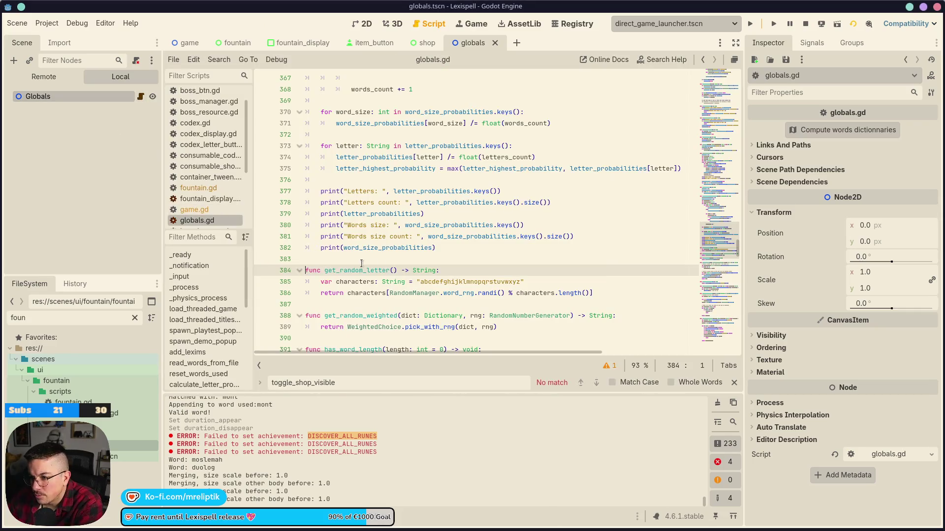
scroll(455, 262, up, 20)
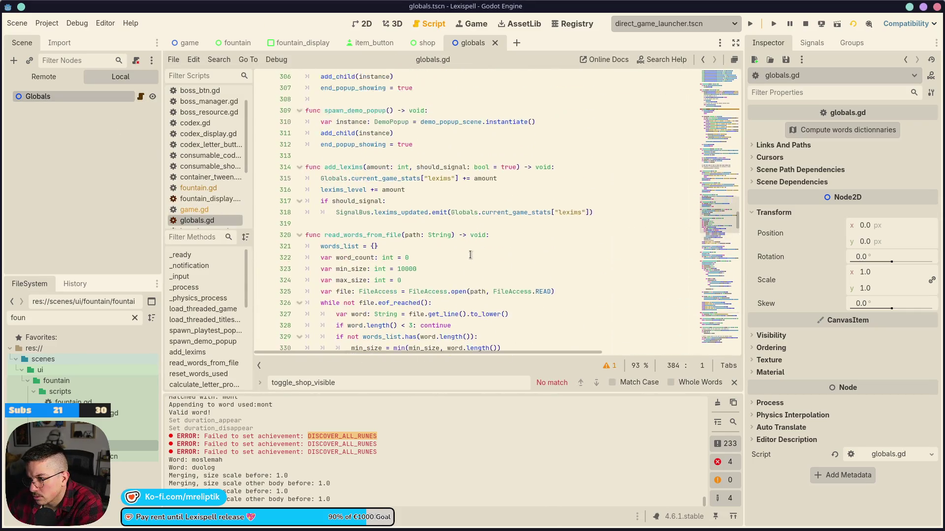
scroll(468, 258, up, 15)
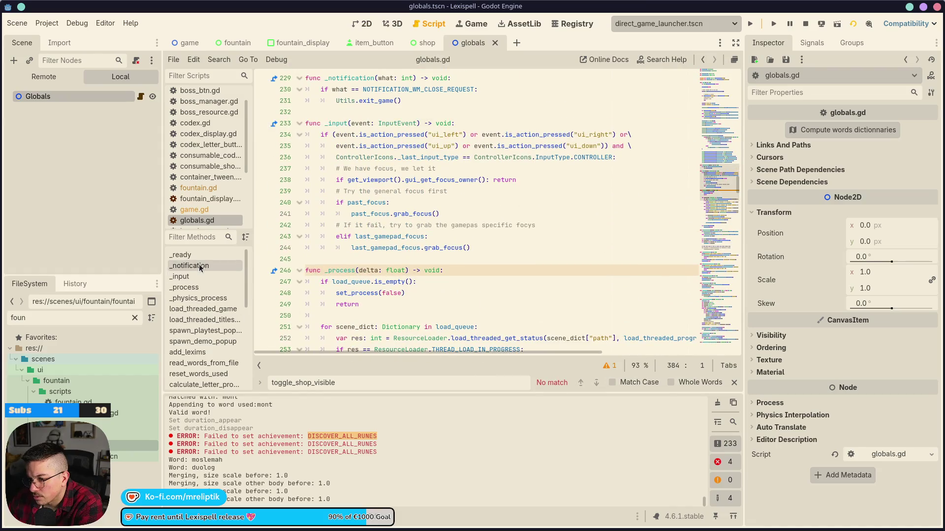
click(231, 255)
scroll(344, 247, down, 6)
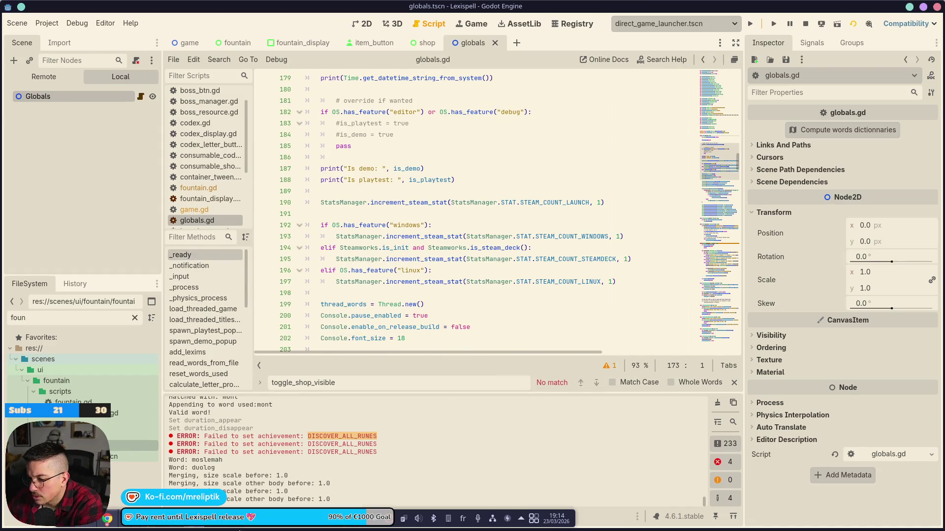
Step: Bring linux_config.cfg forward in VS Code, then switch to the Steamworks page
mouse_move(172, 519)
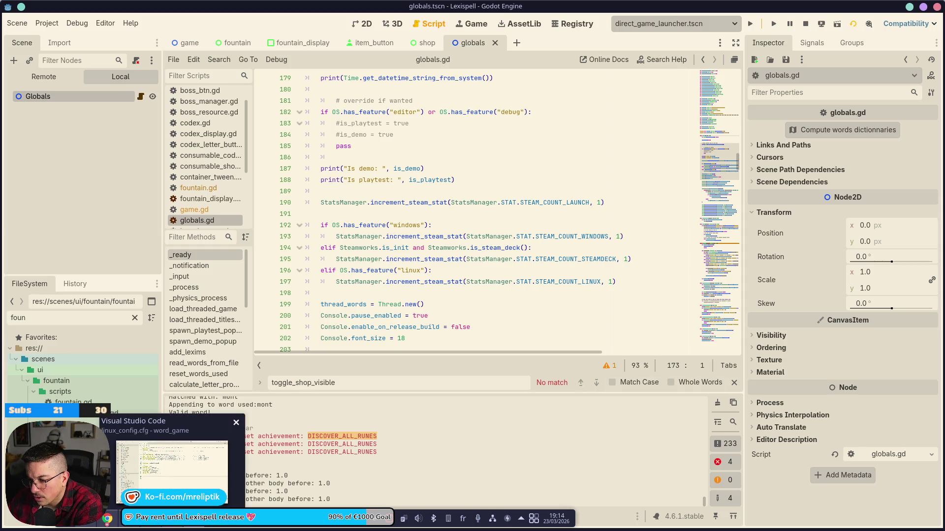
click(172, 470)
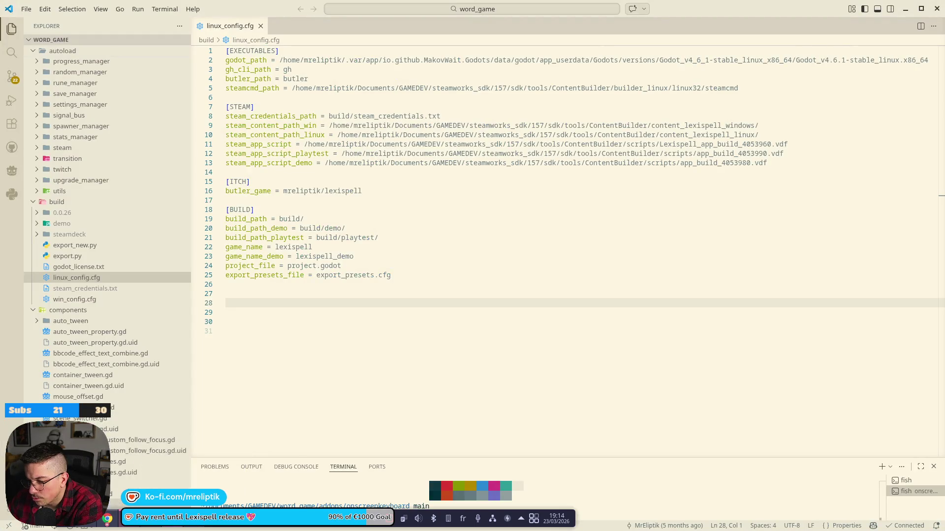
key(alt+Tab)
mouse_move(393, 146)
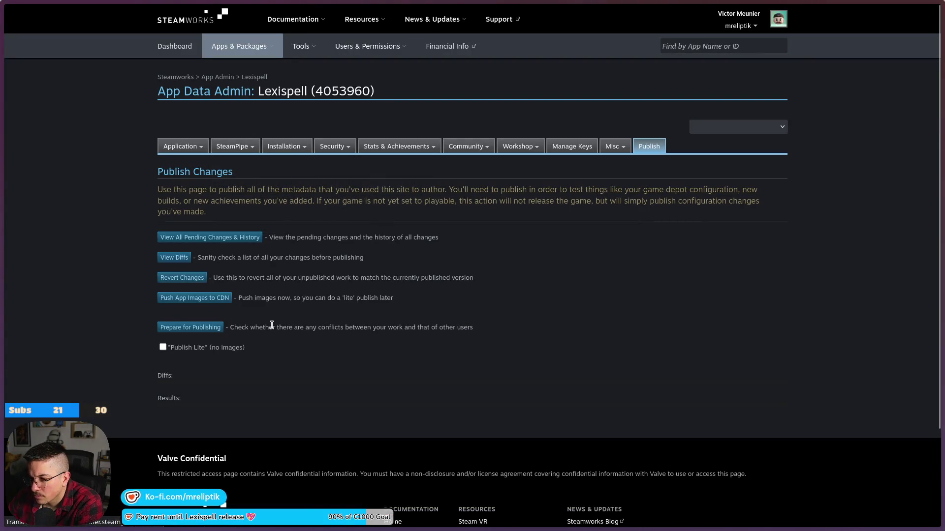
Step: Select the DISCOVER_ALL_RUNES API name in Steamworks, then check Godot's error log
scroll(131, 295, down, 5)
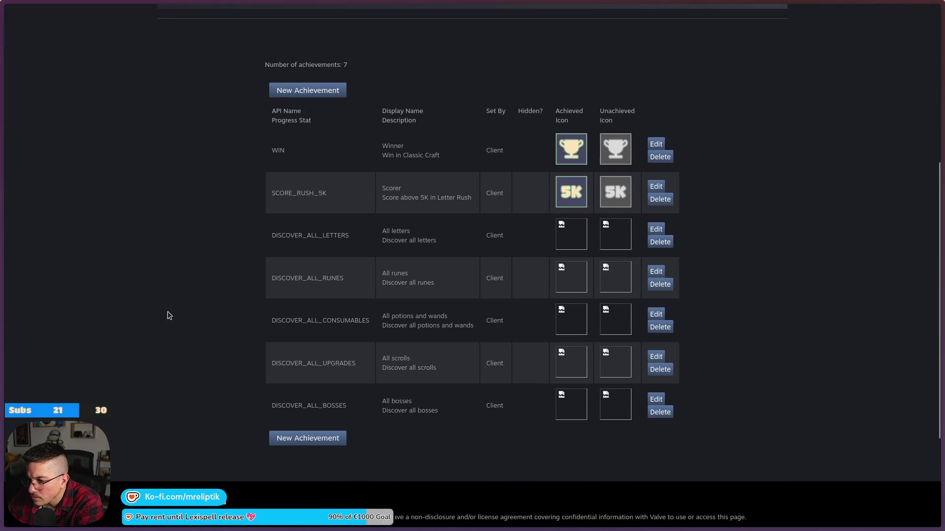
double_click(308, 279)
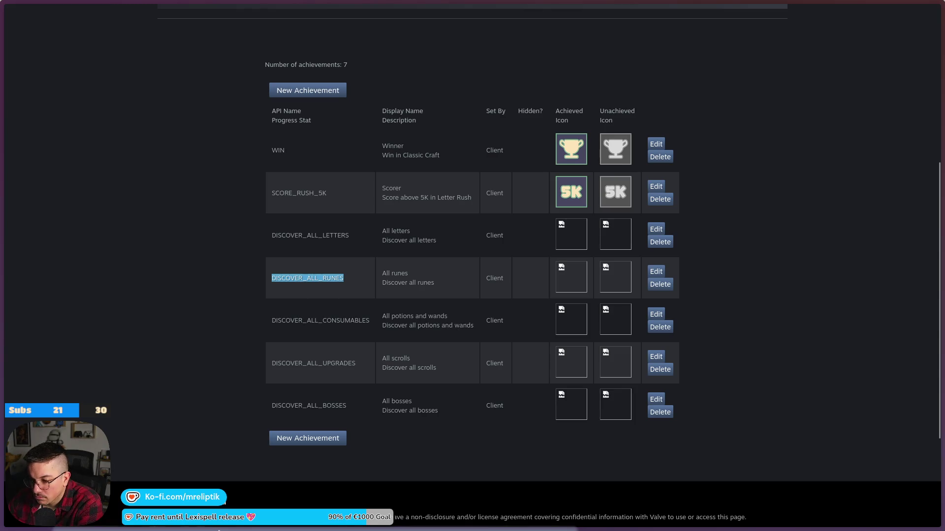
click(196, 522)
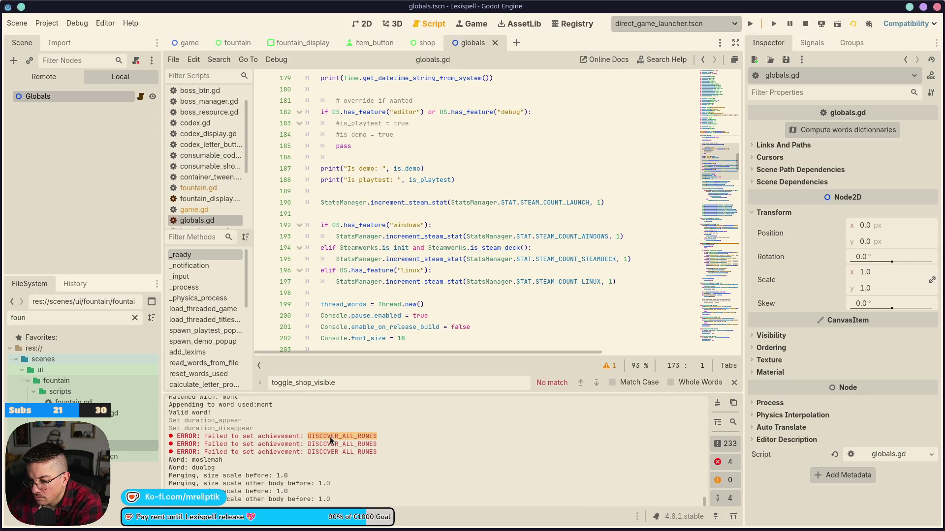
scroll(331, 443, up, 2)
scroll(312, 439, down, 2)
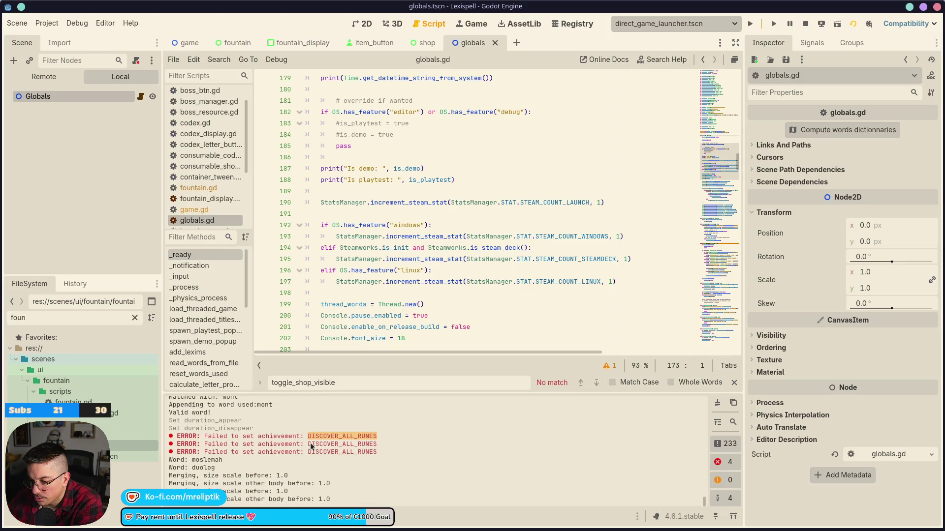
mouse_move(189, 528)
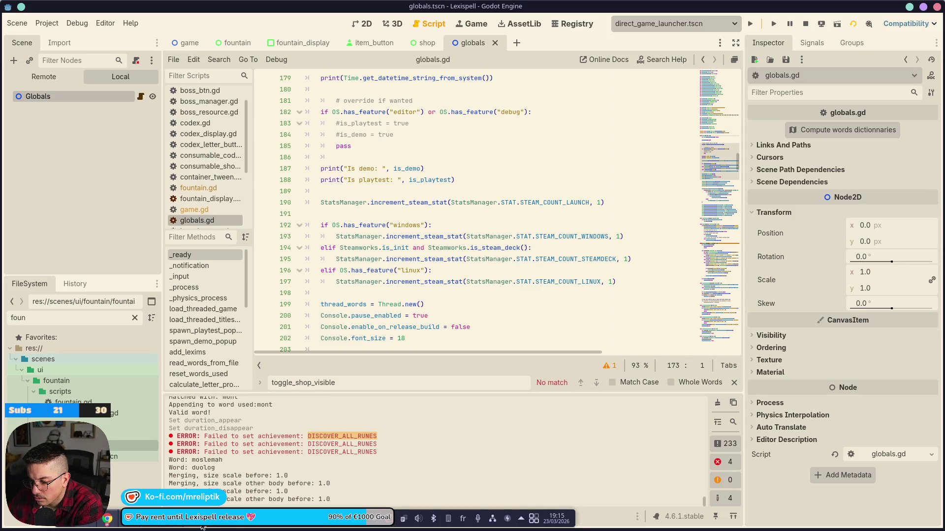
right_click(373, 519)
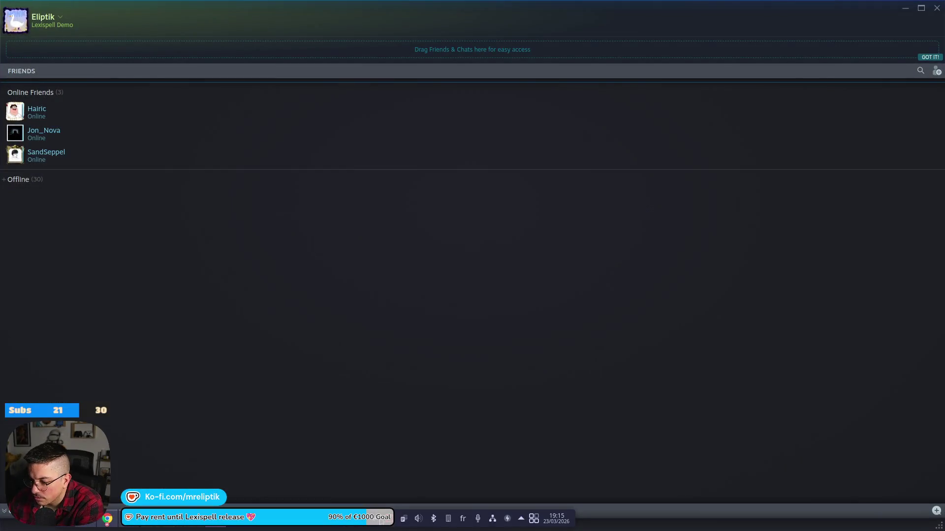
Step: Review the Lexispell Demo page in the Steam library, then close the library
right_click(396, 526)
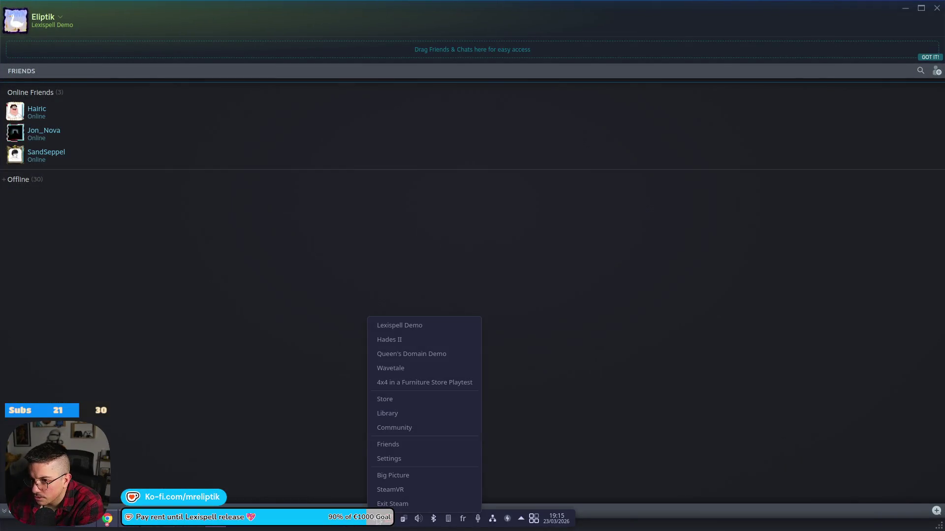
click(939, 16)
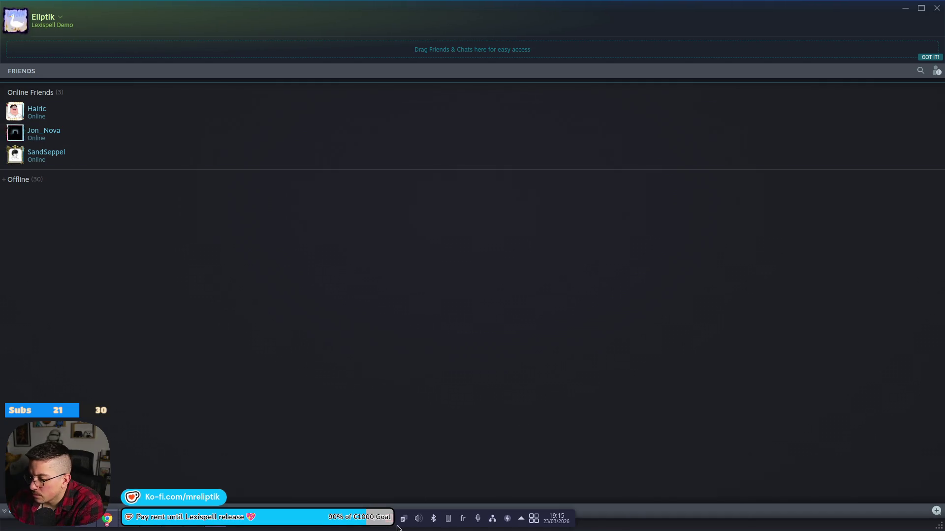
right_click(404, 519)
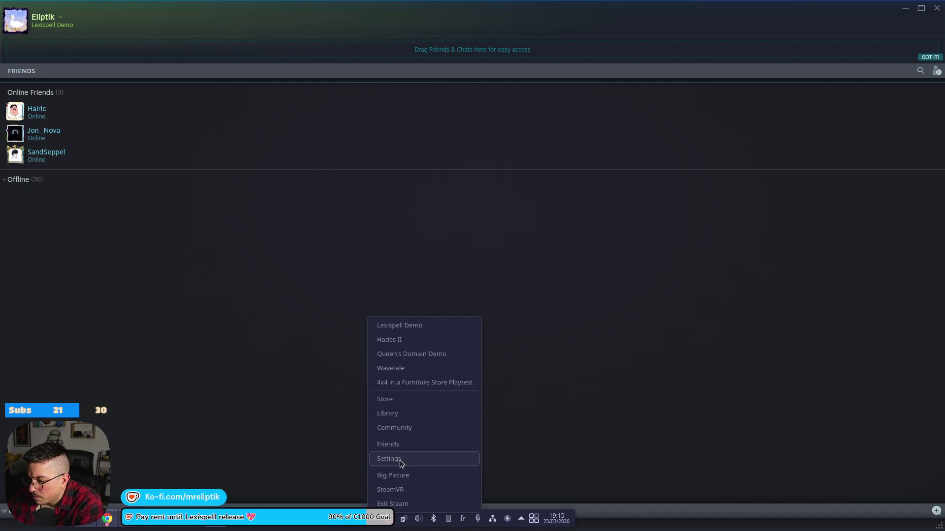
click(405, 414)
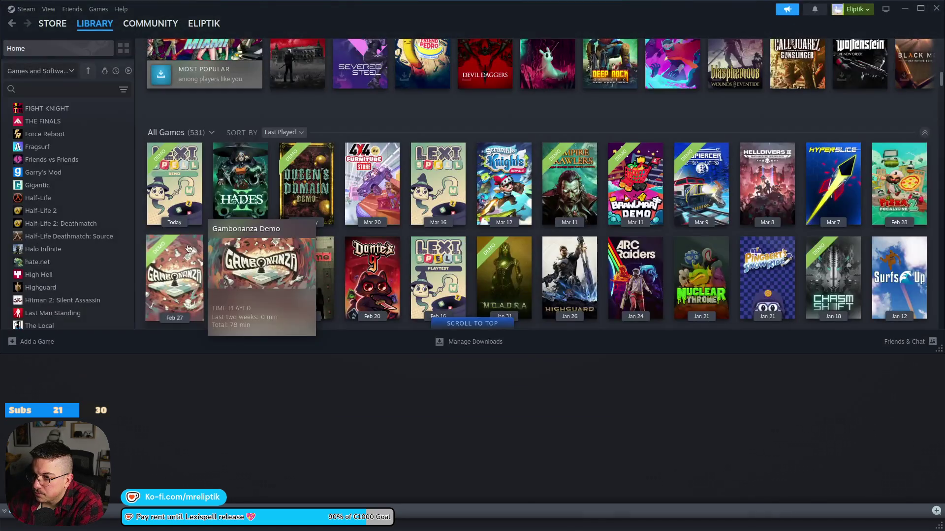
scroll(70, 165, up, 15)
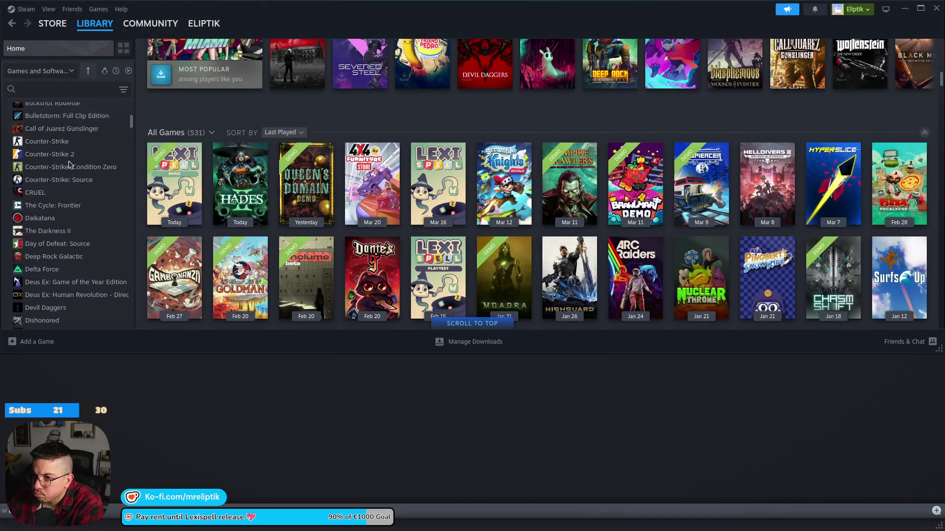
click(49, 236)
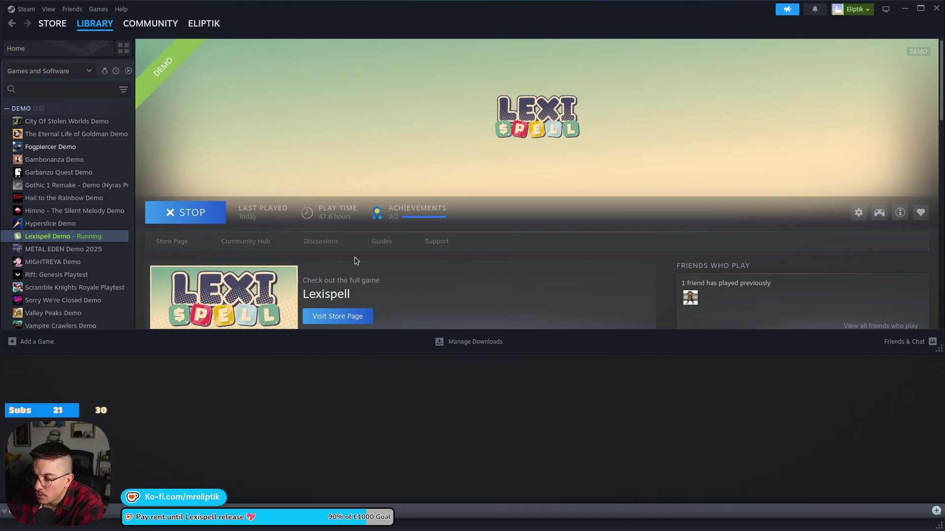
mouse_move(436, 13)
mouse_down()
mouse_move(397, 192)
mouse_move(316, 243)
mouse_move(190, 230)
mouse_up()
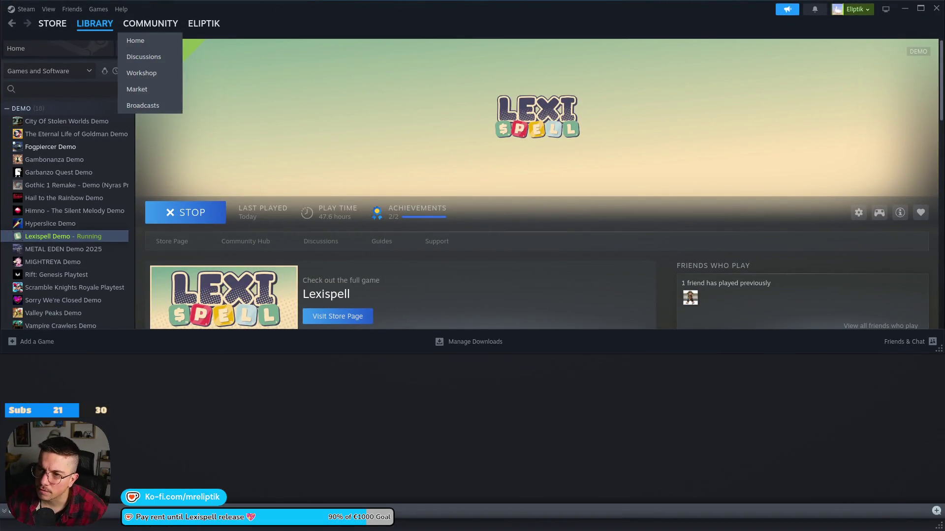
mouse_move(270, 13)
mouse_down()
mouse_move(213, 207)
mouse_move(192, 238)
mouse_move(320, 228)
mouse_up()
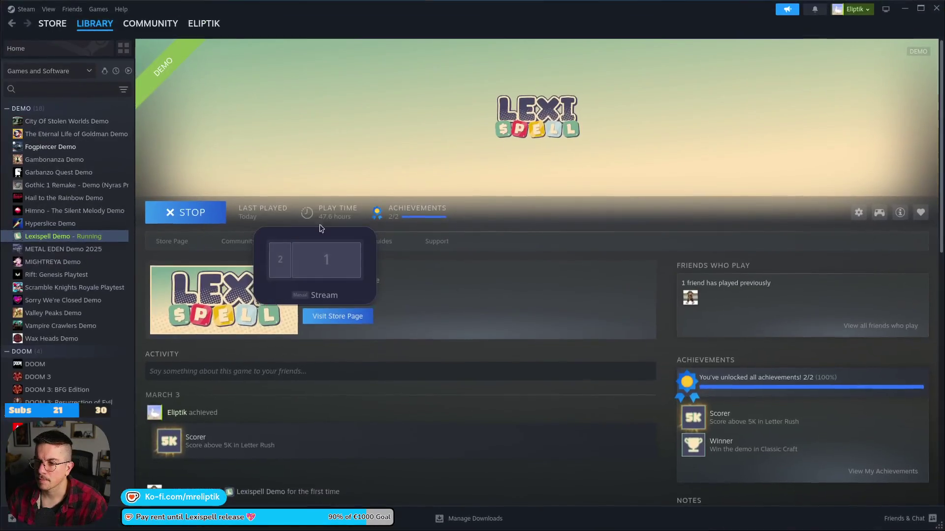
click(937, 9)
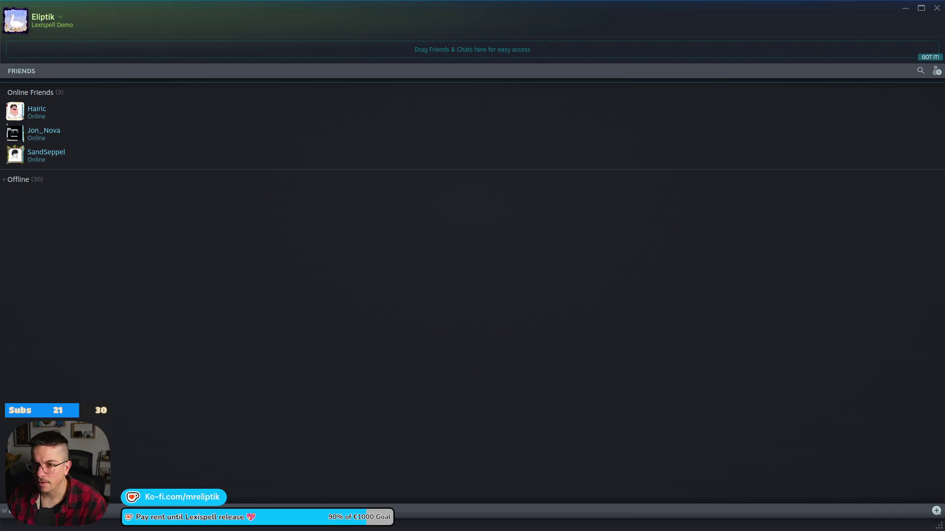
Step: Deselect DISCOVER_ALL_RUNES in Steamworks, minimize the browser and close Steam Friends
key(alt+Tab)
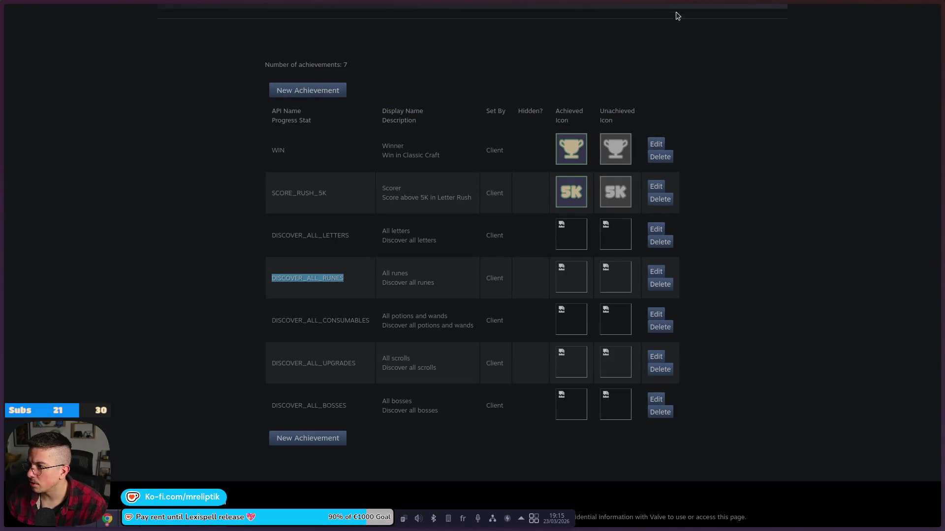
click(146, 185)
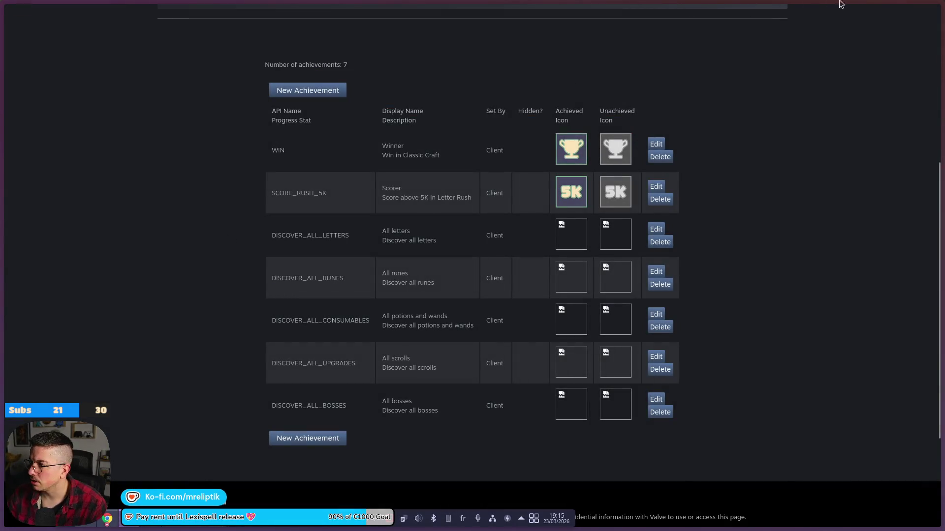
click(910, 7)
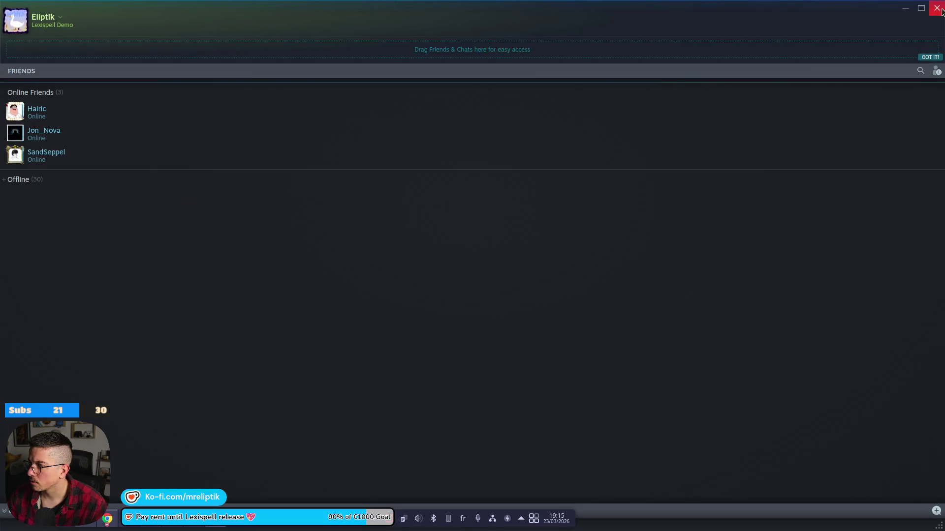
click(937, 8)
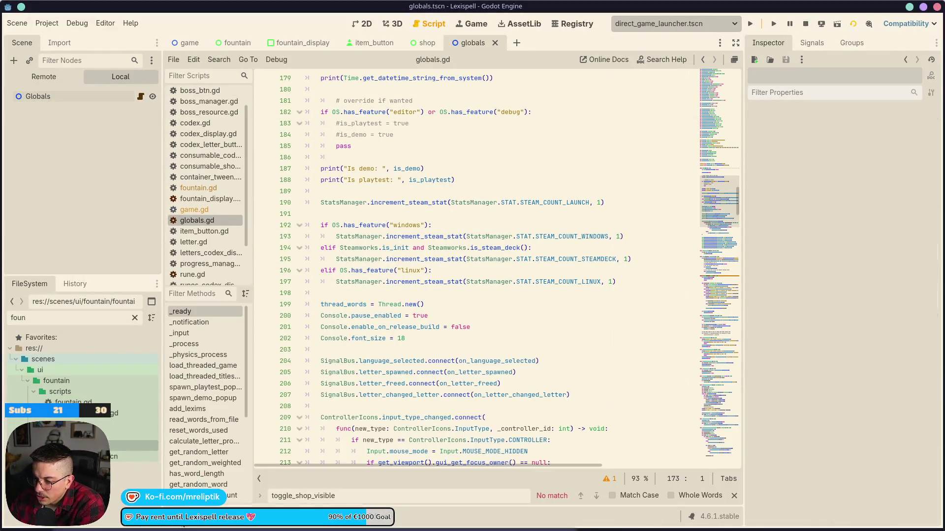
Step: Collapse the output log and view the running Lexispell game in the Game workspace
key(ctrl+j)
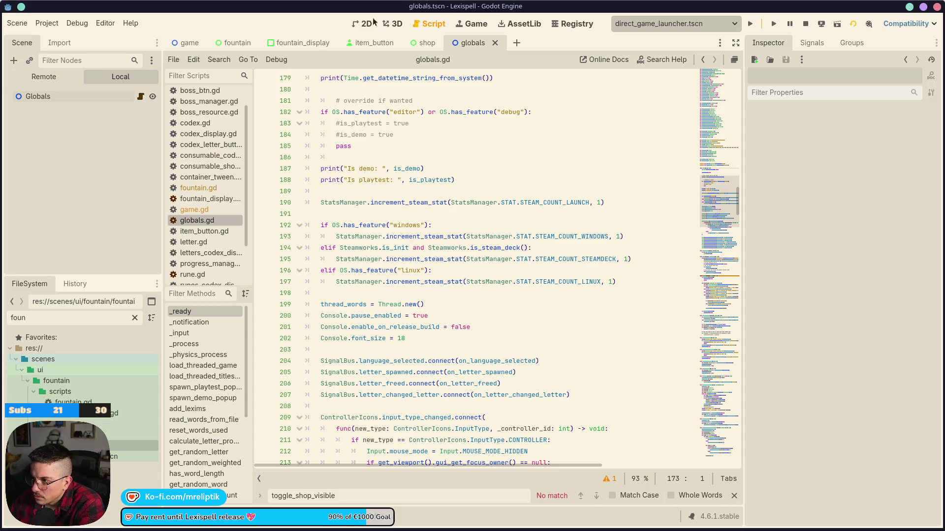
click(372, 23)
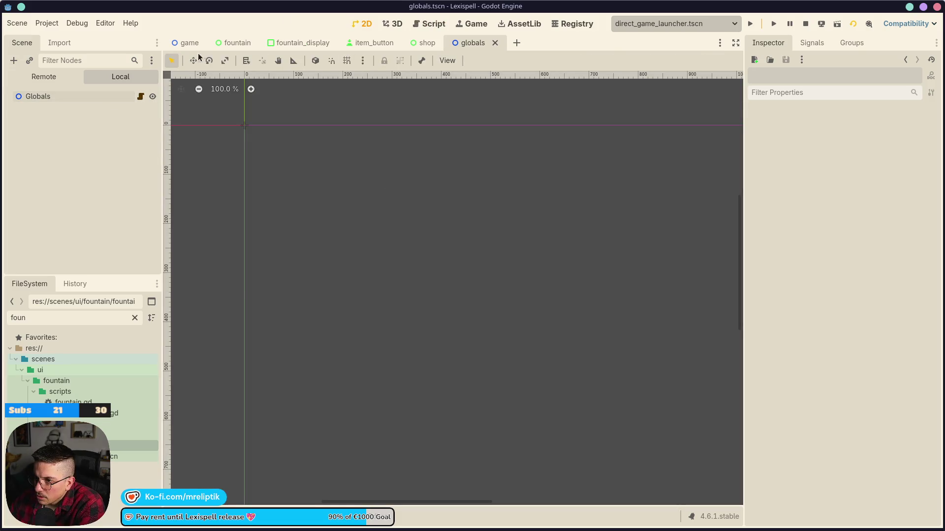
click(471, 24)
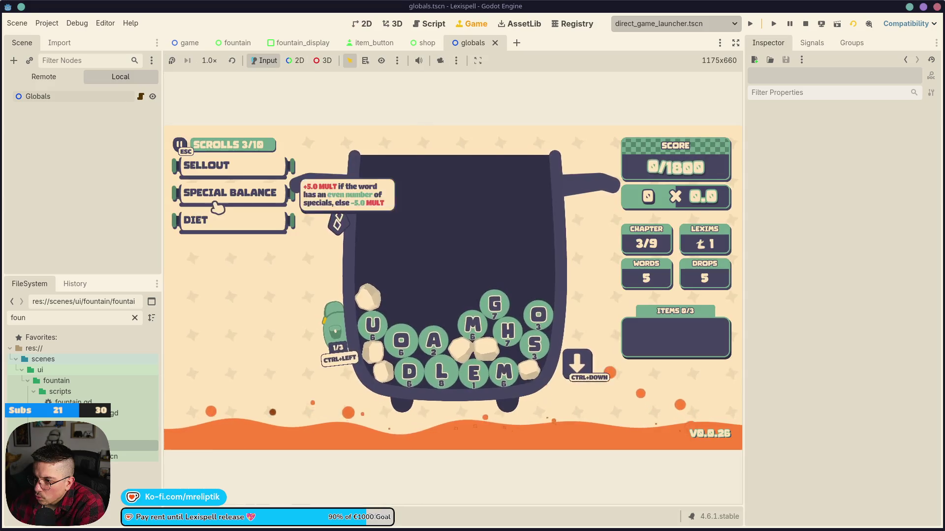
click(185, 526)
click(185, 526)
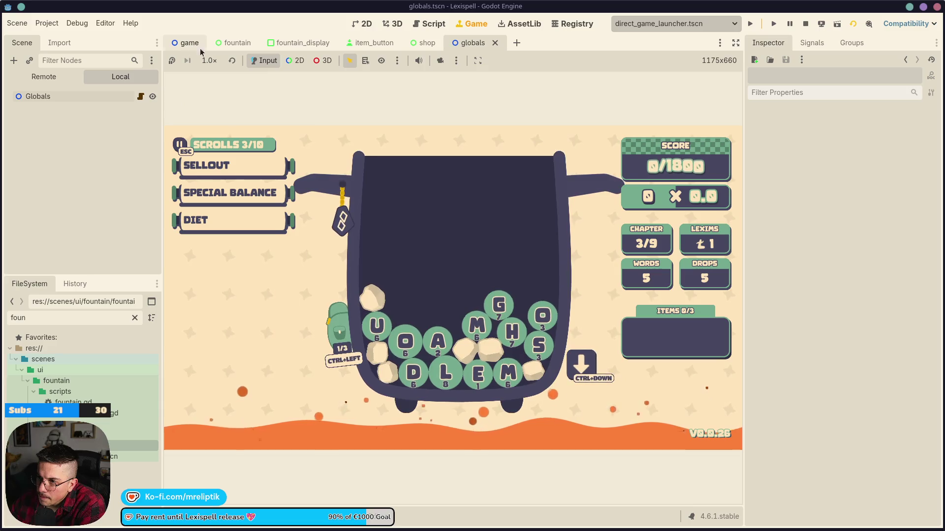
click(310, 44)
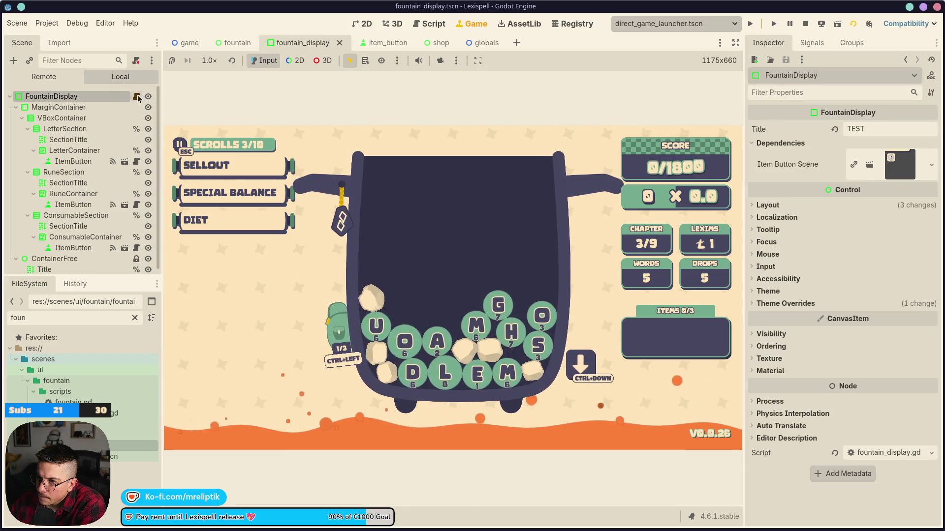
Step: Switch from fountain_display.gd to the fountain scene and open fountain.gd
click(137, 97)
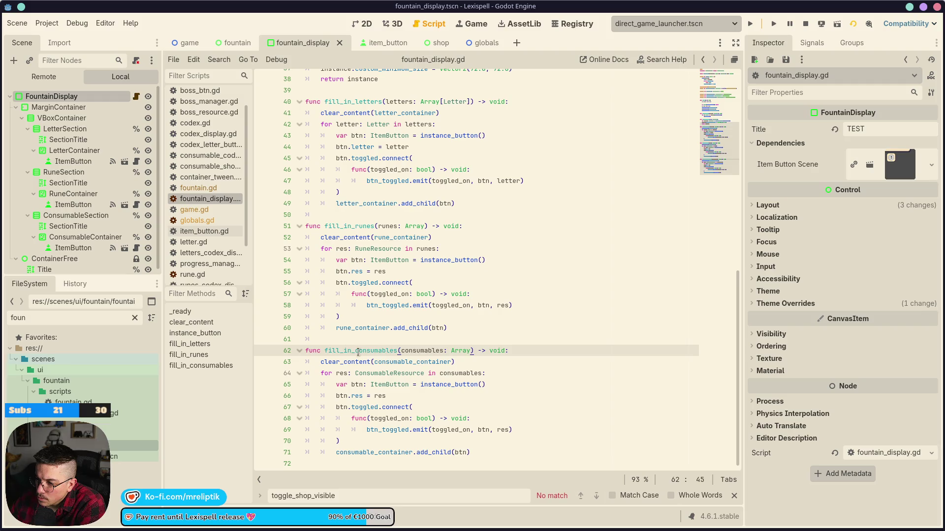
click(238, 43)
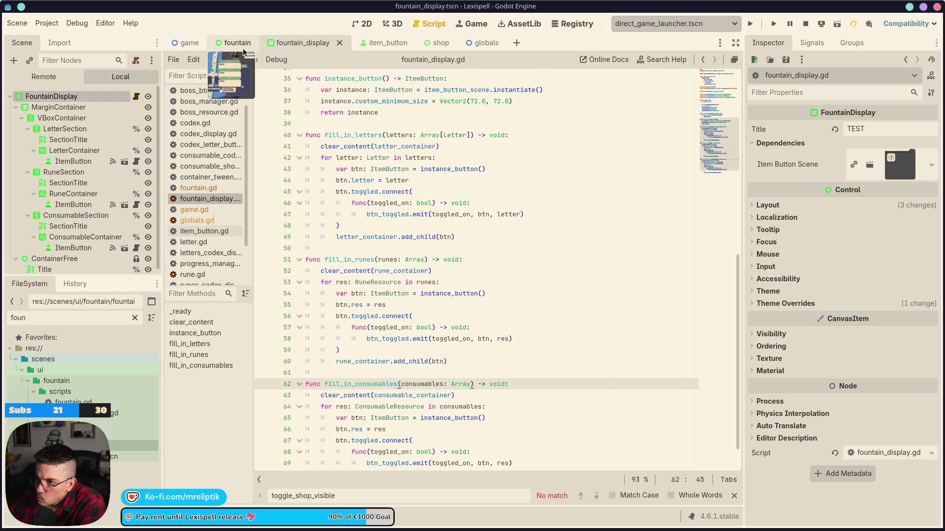
scroll(84, 116, up, 4)
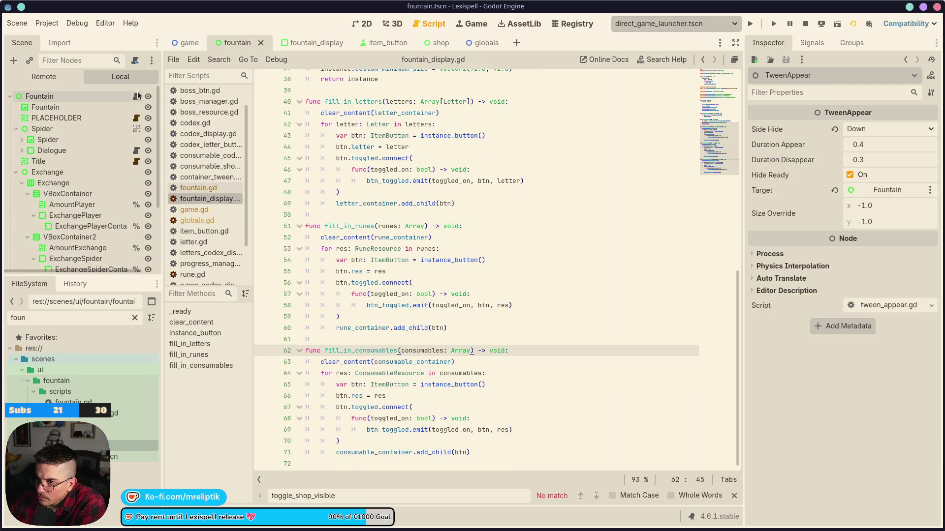
click(137, 97)
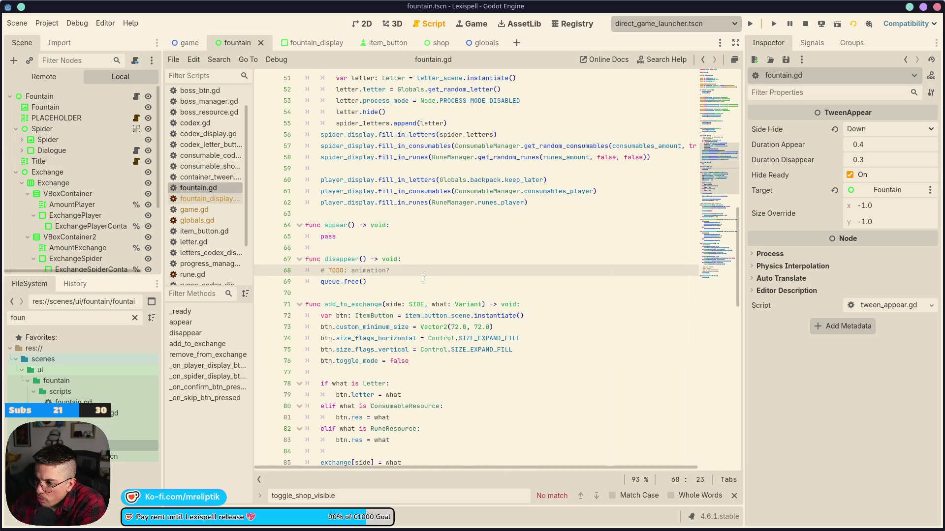
scroll(423, 279, down, 5)
scroll(424, 279, up, 3)
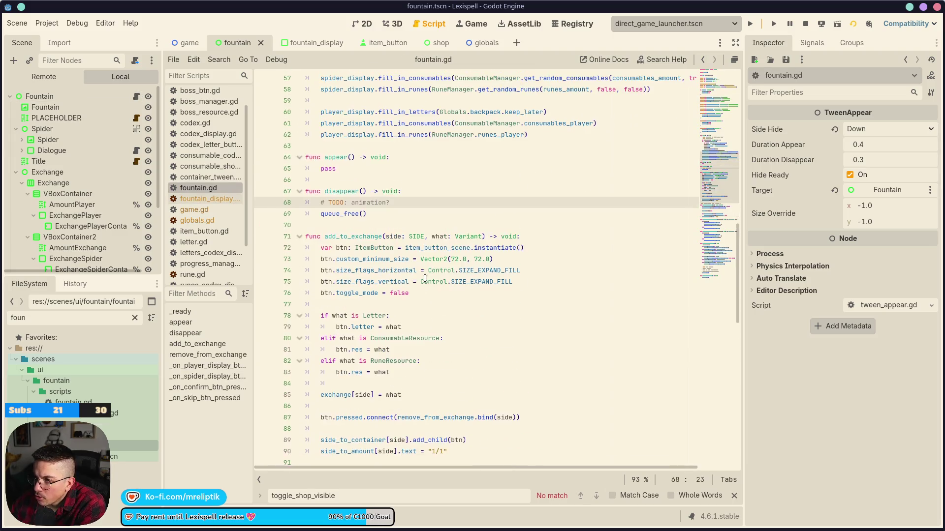
scroll(146, 192, down, 5)
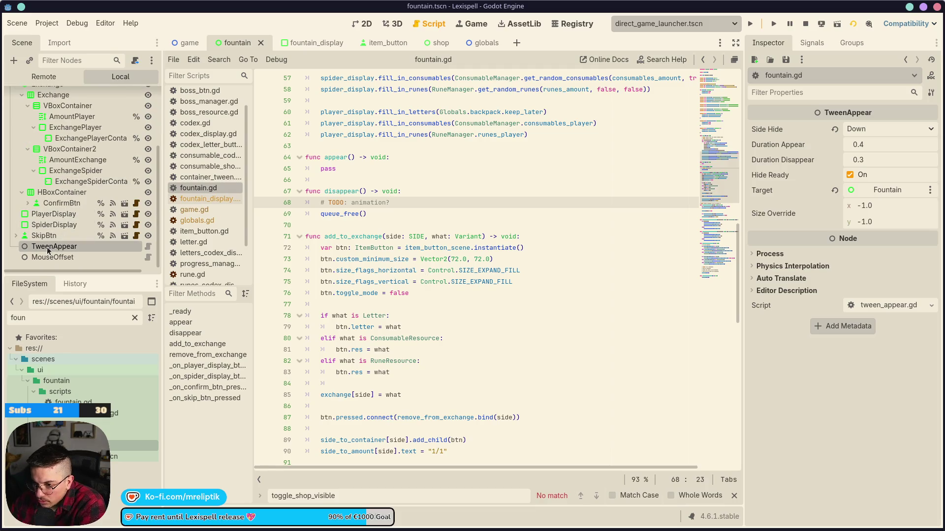
Step: List TweenAppear's signals and place the caret after the side_to_amount dictionary
click(812, 43)
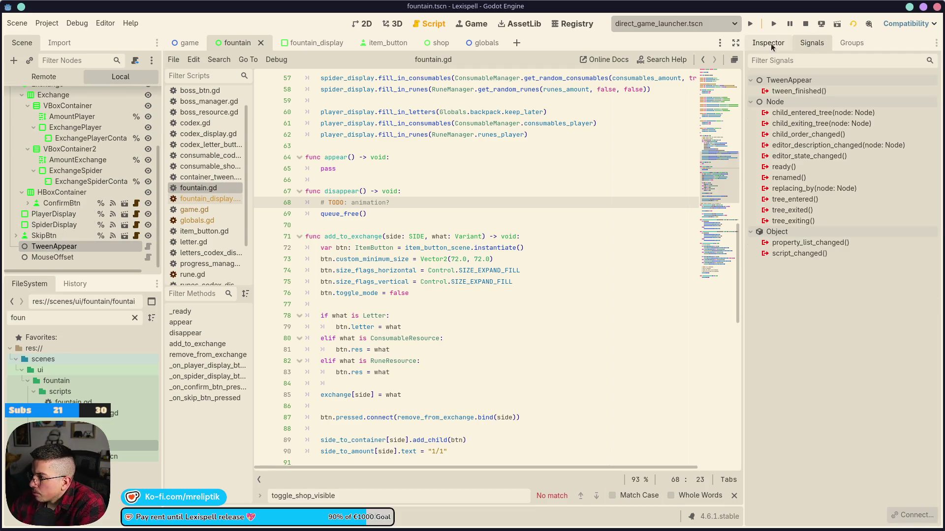
click(429, 191)
click(428, 201)
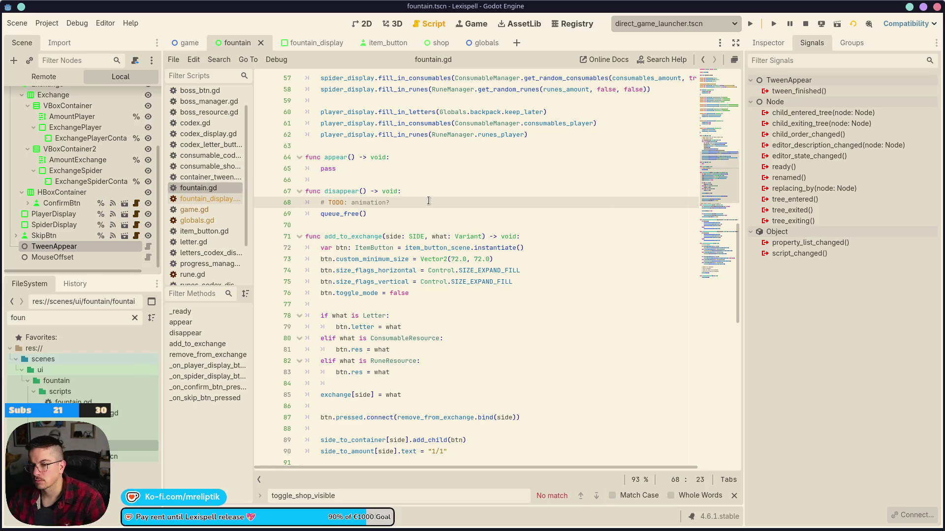
scroll(428, 200, up, 13)
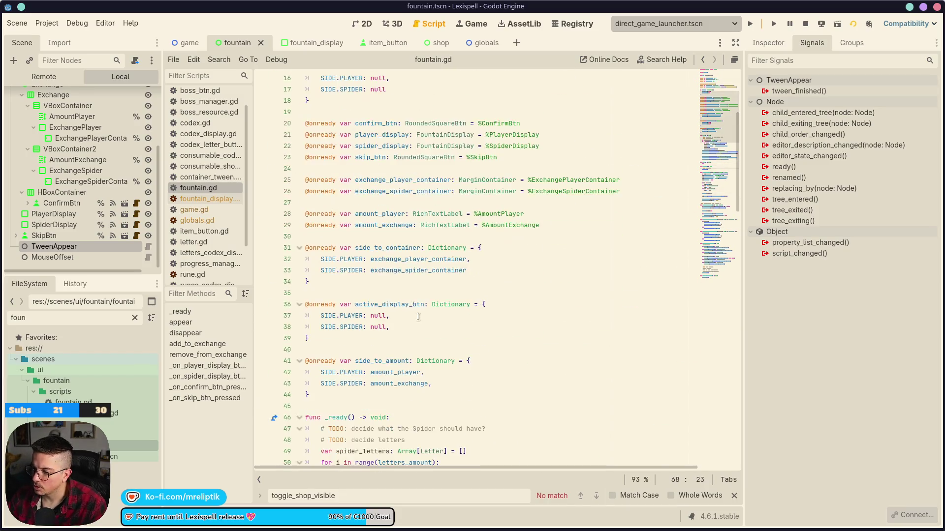
scroll(350, 309, down, 2)
click(341, 331)
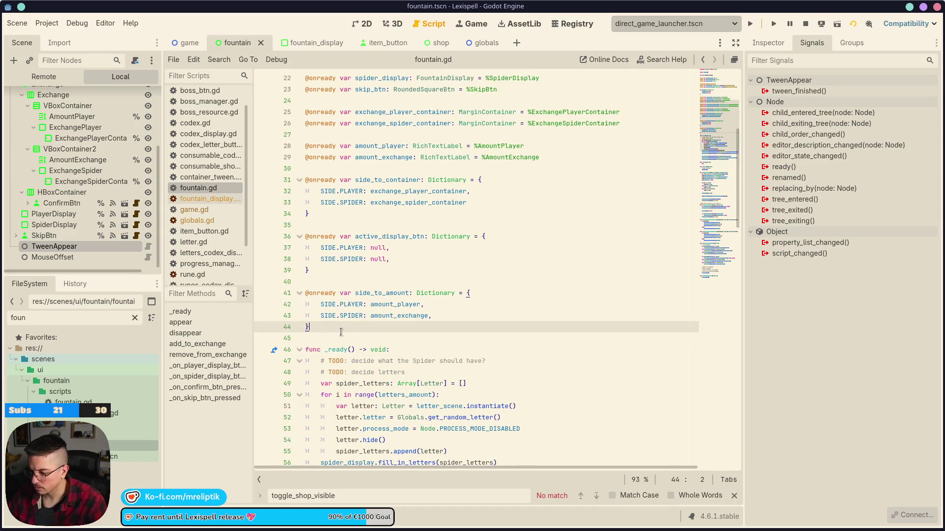
key(Return)
key(Return)
drag(52, 246, 356, 353)
key(ctrl+s)
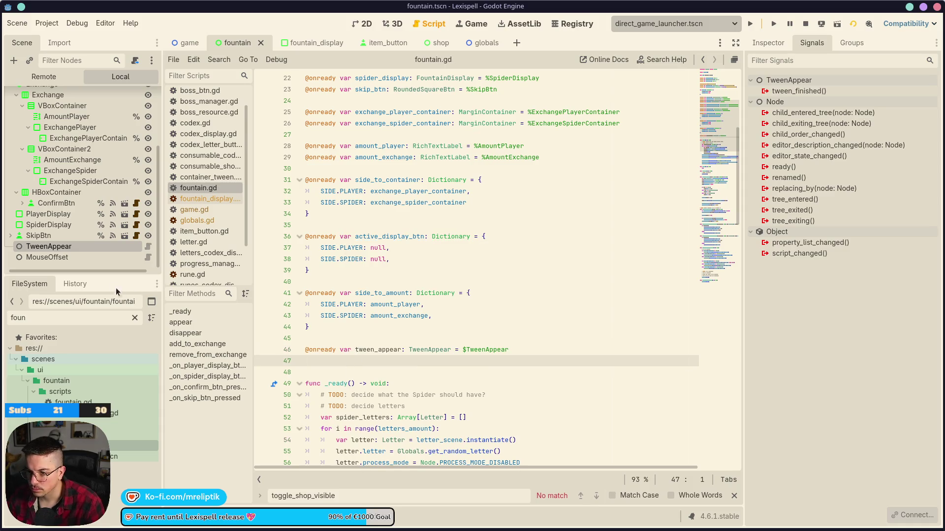
click(89, 267)
click(92, 258)
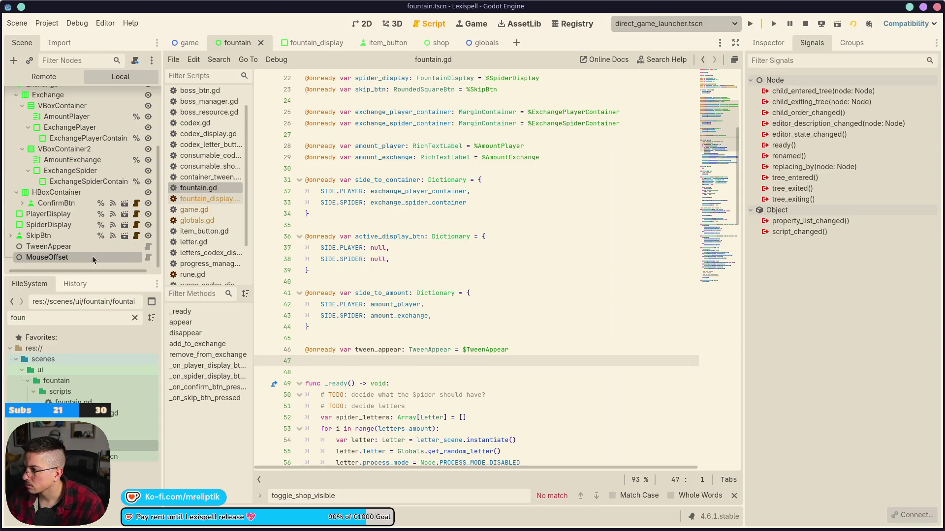
click(768, 43)
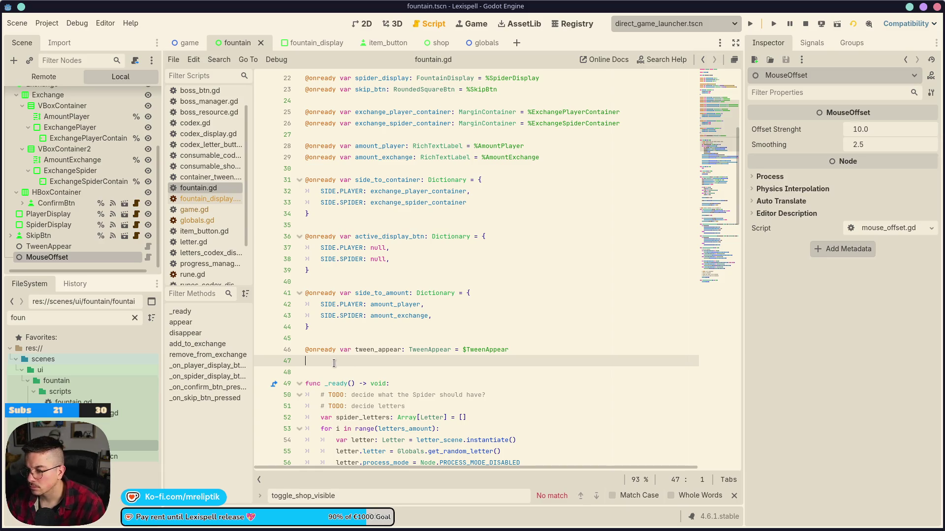
key(Delete)
double_click(378, 350)
scroll(419, 340, down, 5)
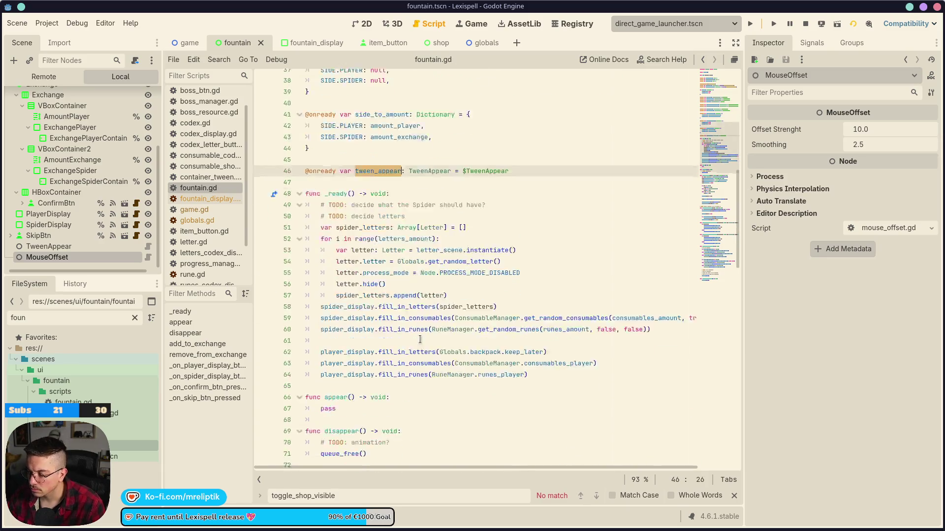
scroll(420, 339, down, 20)
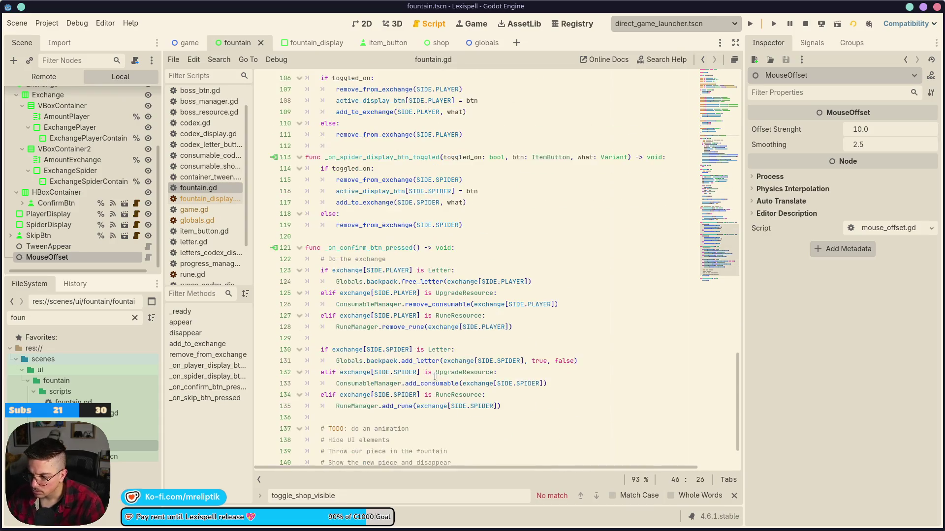
scroll(435, 377, down, 2)
scroll(420, 414, up, 12)
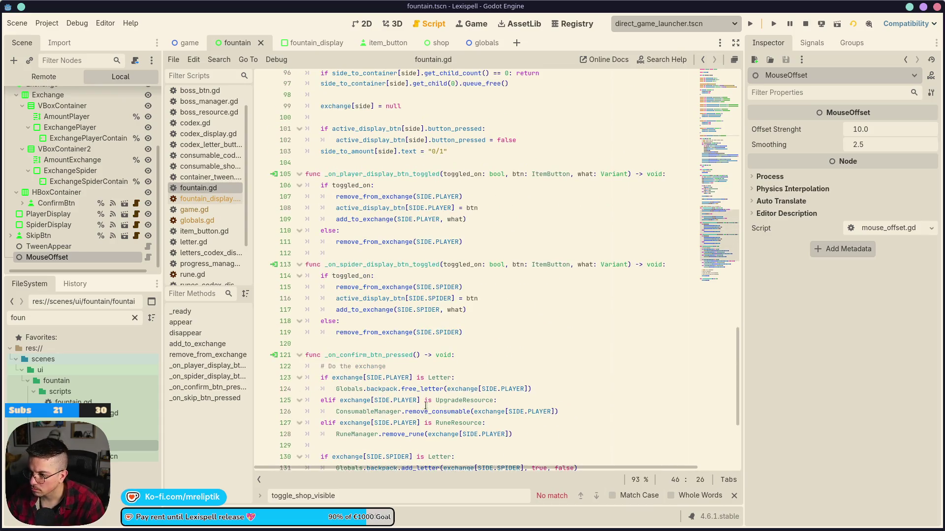
scroll(408, 377, up, 7)
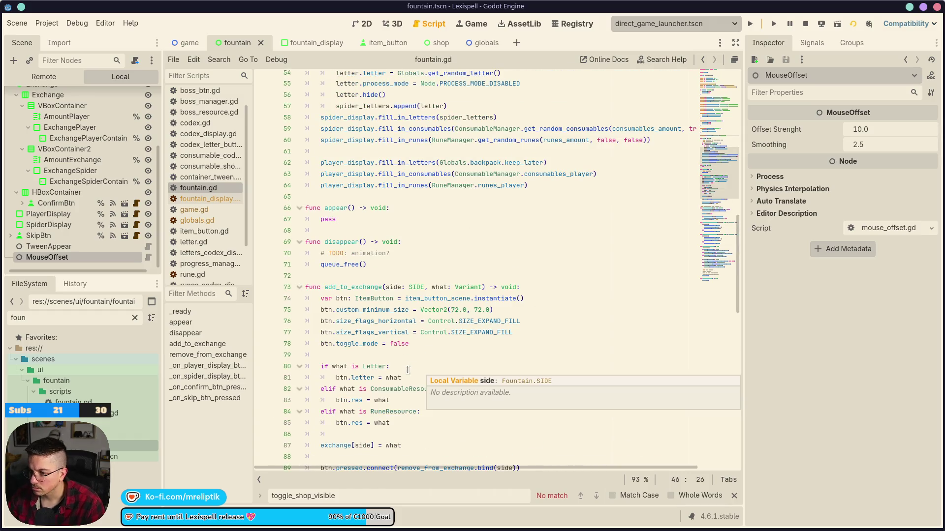
Step: Make disappear() call tween_appear.disappear() and await tween_finished, removing the TODO note
click(414, 251)
key(Return)
text(tween_appear)
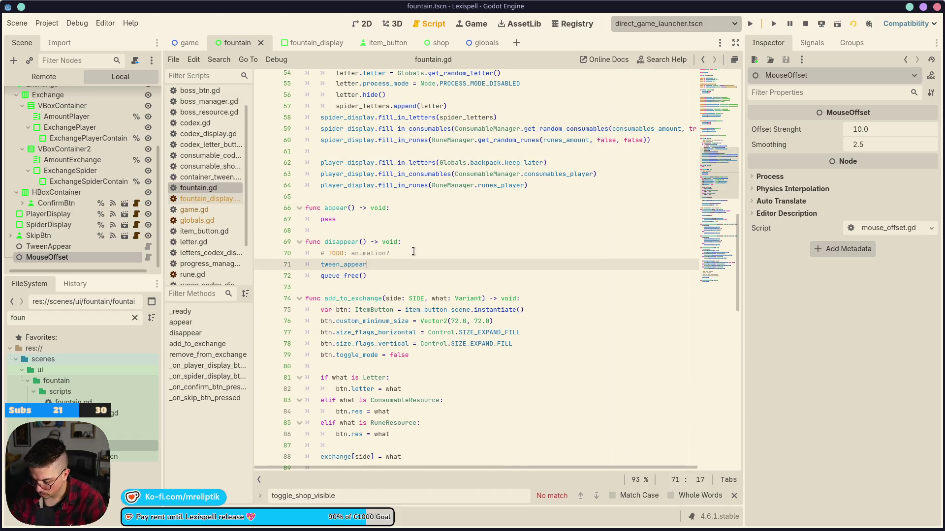
text(.dis)
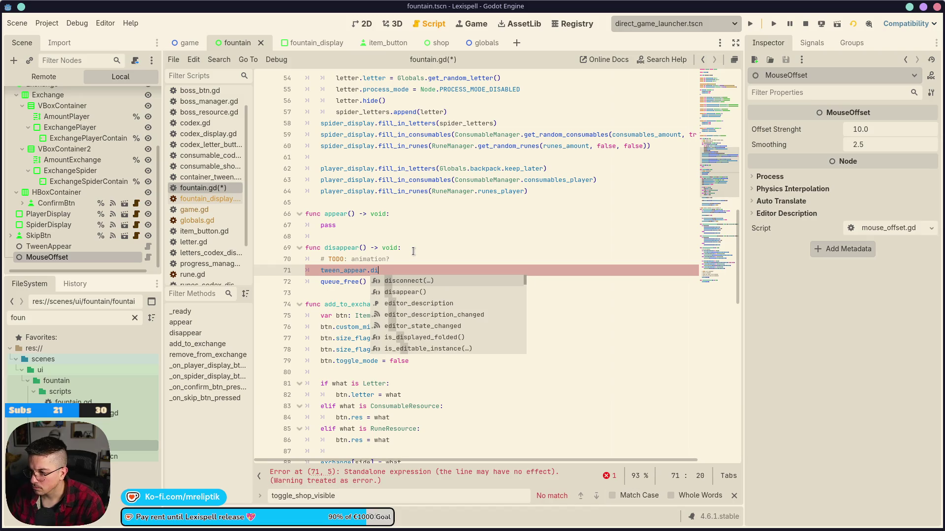
key(Return)
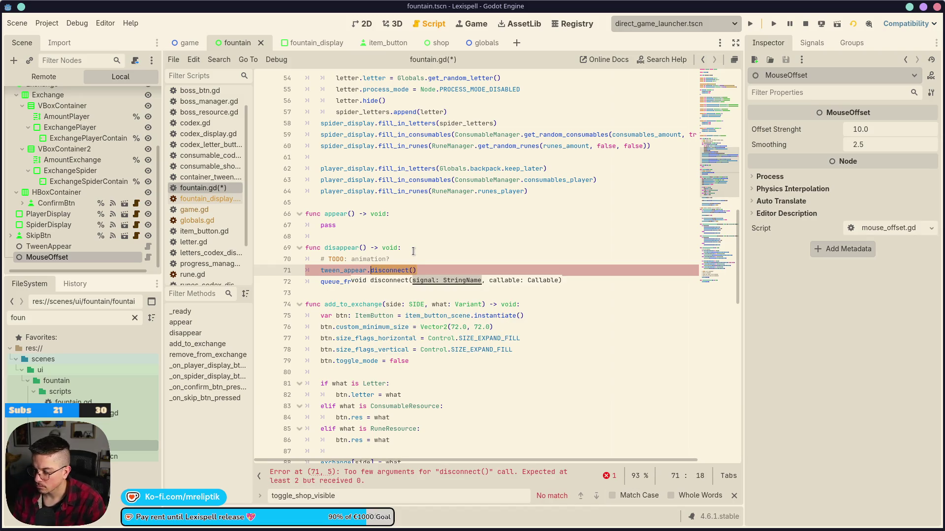
key(ctrl+z)
text(ap)
key(Return)
key(Return)
text(awai)
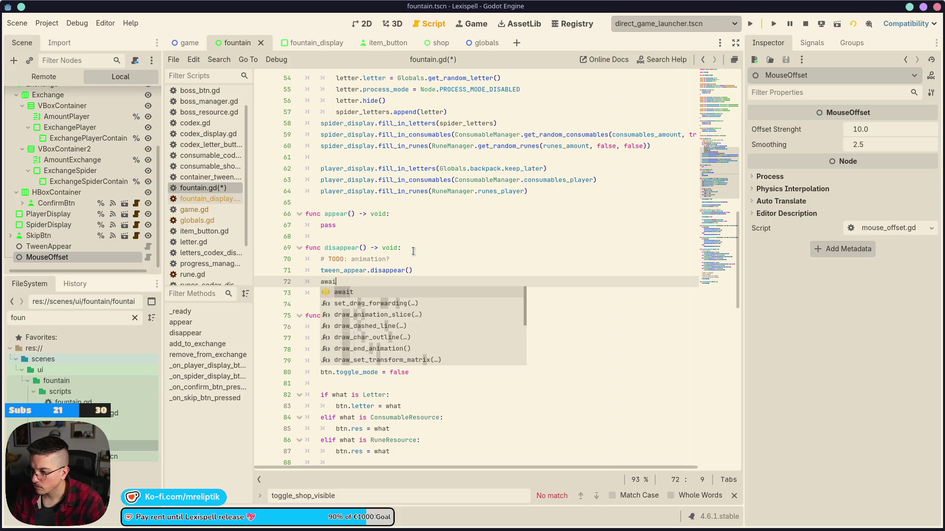
text(t tw)
key(Return)
text(.tween_finis)
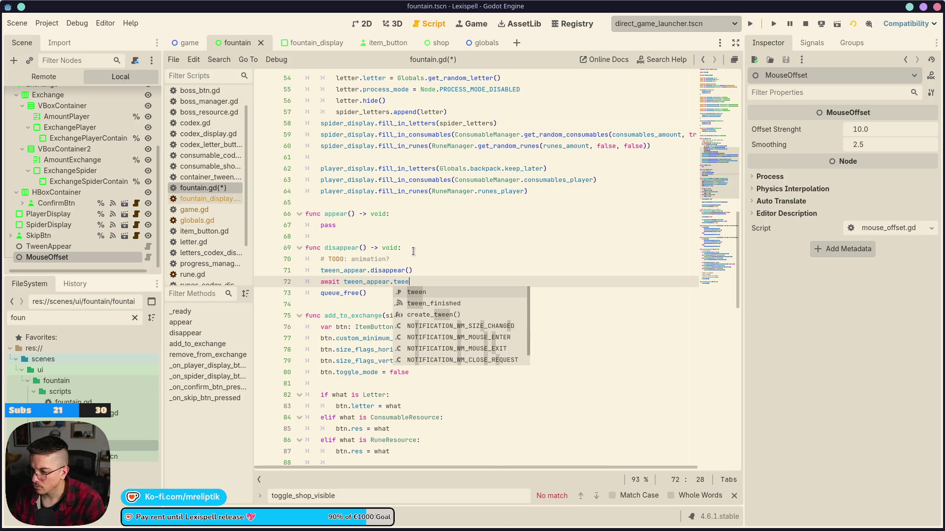
key(Return)
key(Up)
key(Up)
key(ctrl+shift+k)
key(ctrl+s)
Step: Set letters_amount, consumables_amount and runes_amount to 3 and save
scroll(397, 298, up, 5)
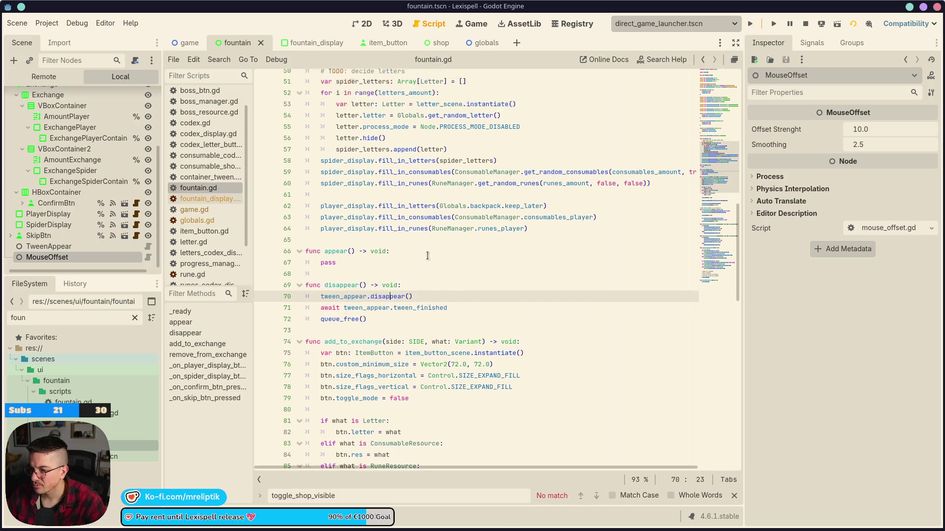
mouse_move(397, 297)
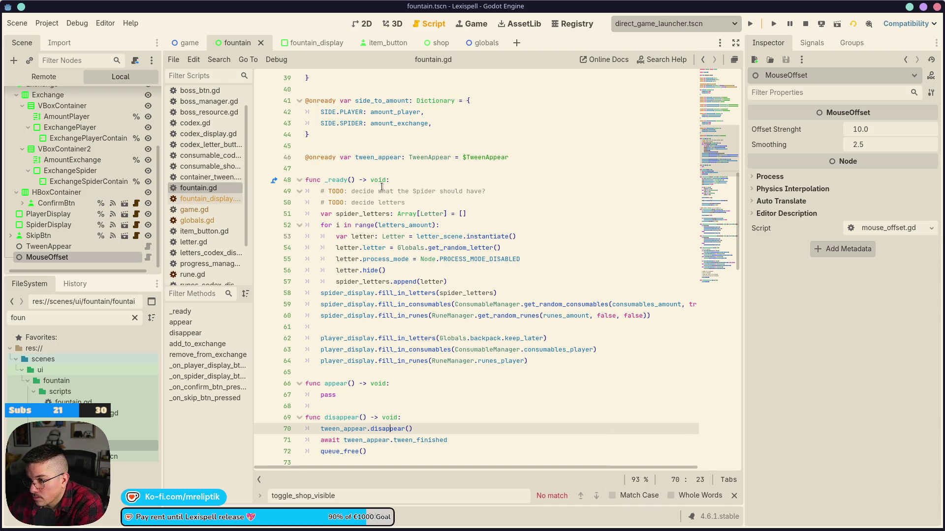
click(416, 190)
click(408, 200)
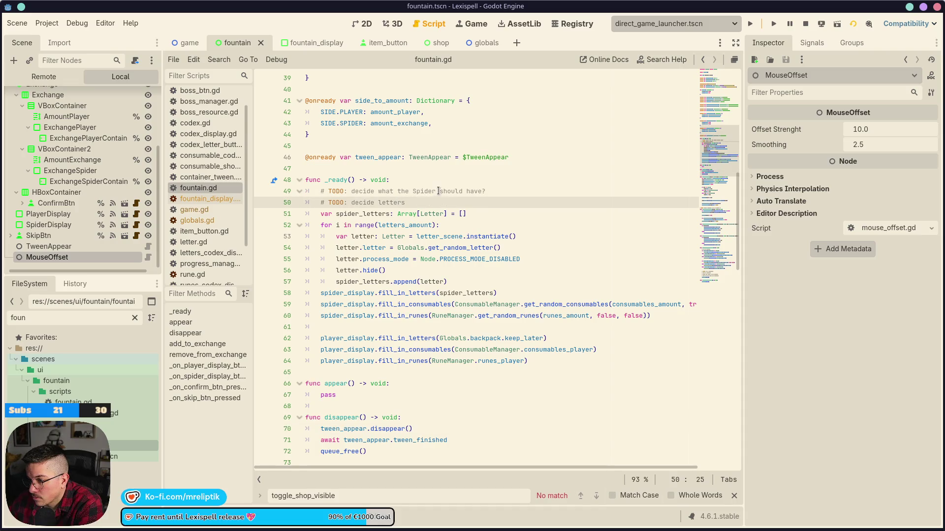
scroll(463, 186, up, 10)
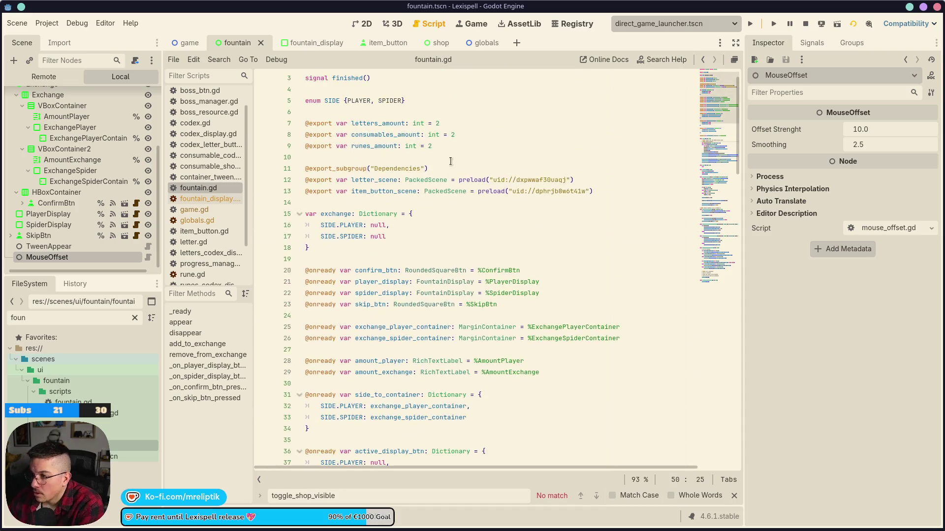
click(443, 122)
text(3)
key(Down)
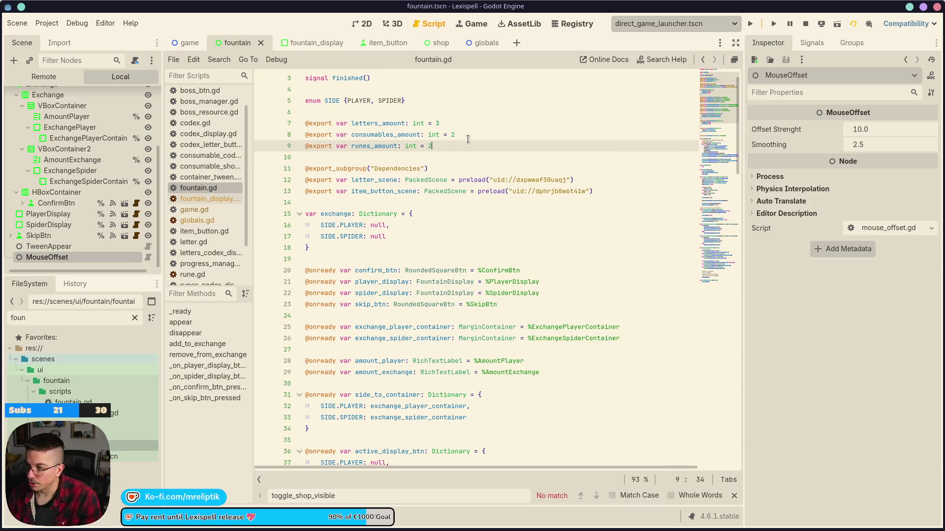
text(3)
key(Down)
key(BackSpace)
text(3)
key(ctrl+s)
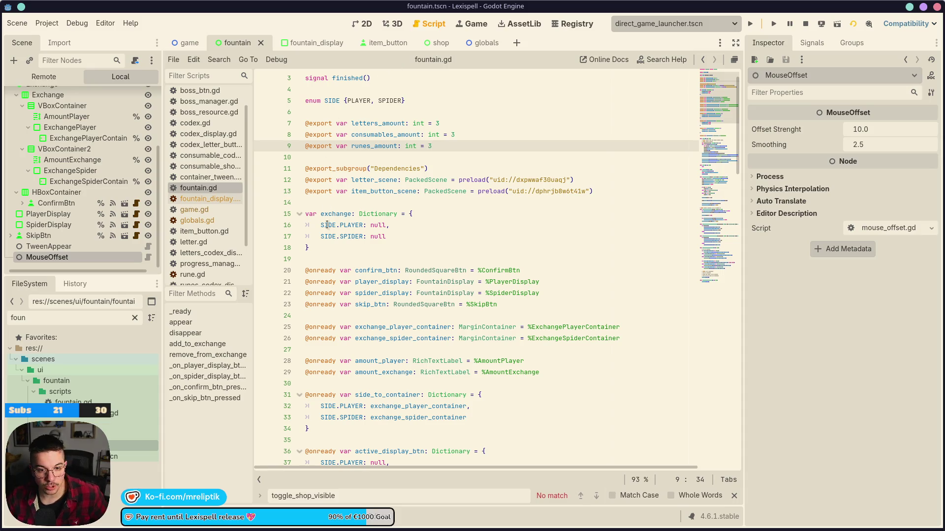
Step: Show the fountain scene on the 2D canvas
mouse_move(269, 530)
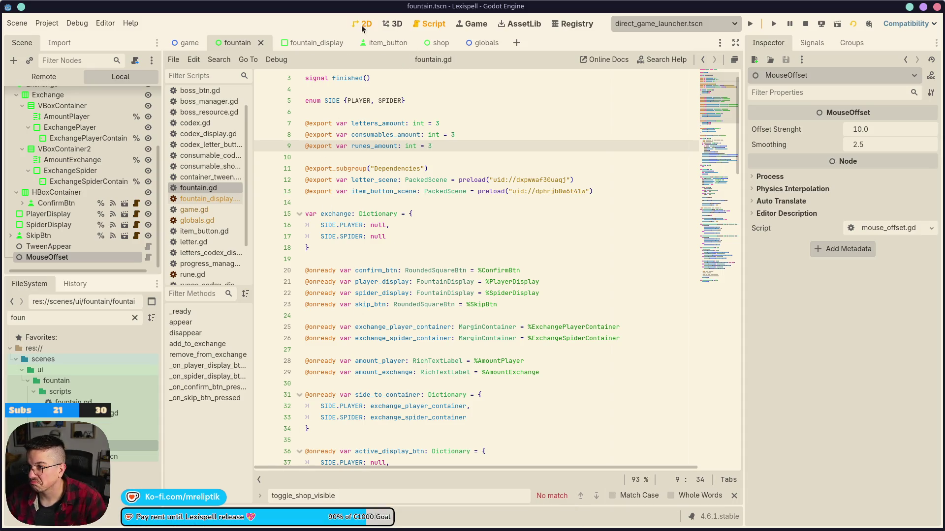
click(362, 24)
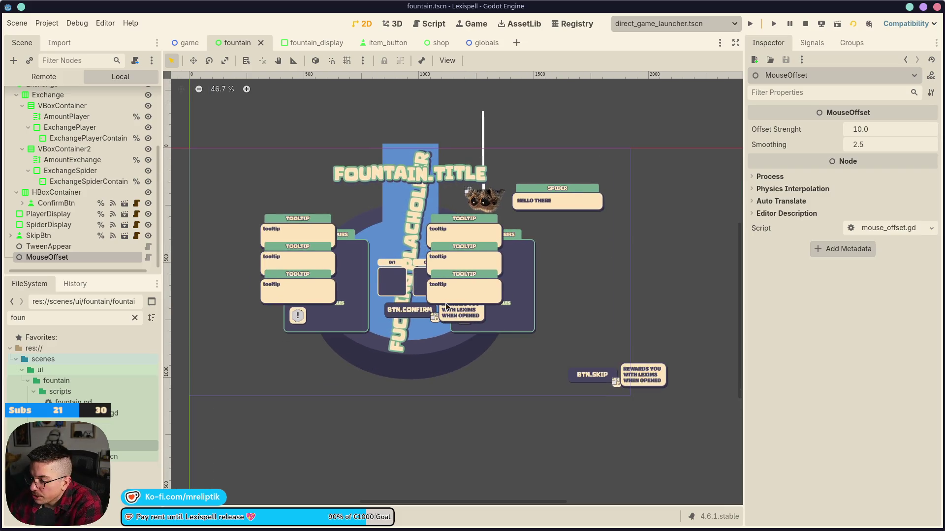
click(189, 43)
click(238, 44)
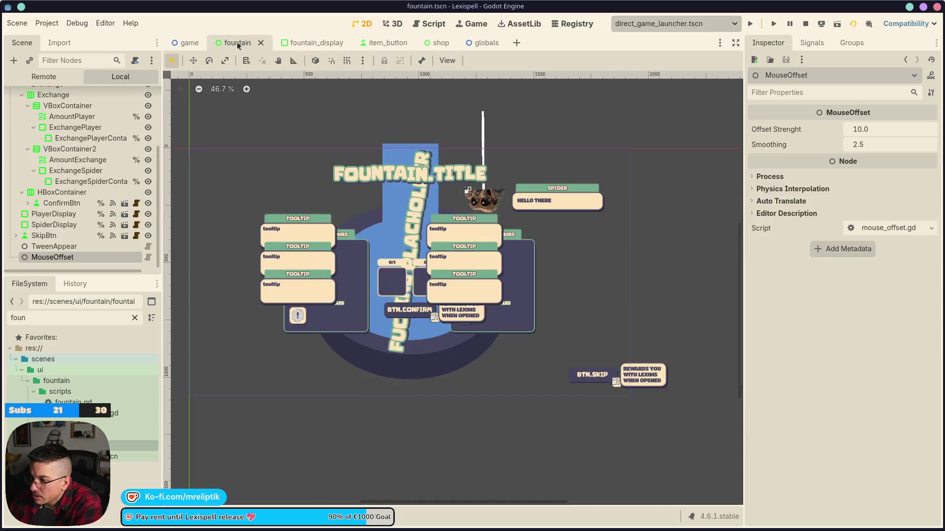
Step: Run the game, test a letter drop, restart into Chapter 1, then reopen fountain_display
click(773, 23)
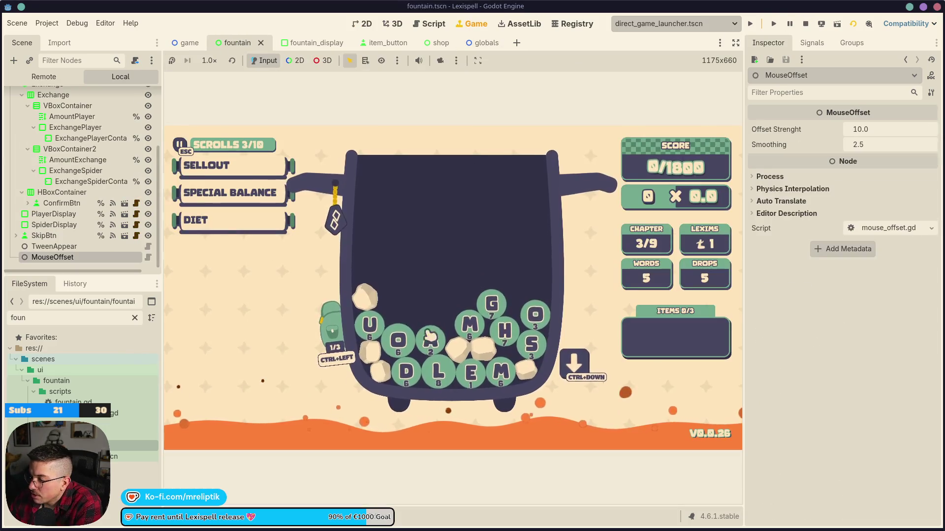
key(ctrl+Down)
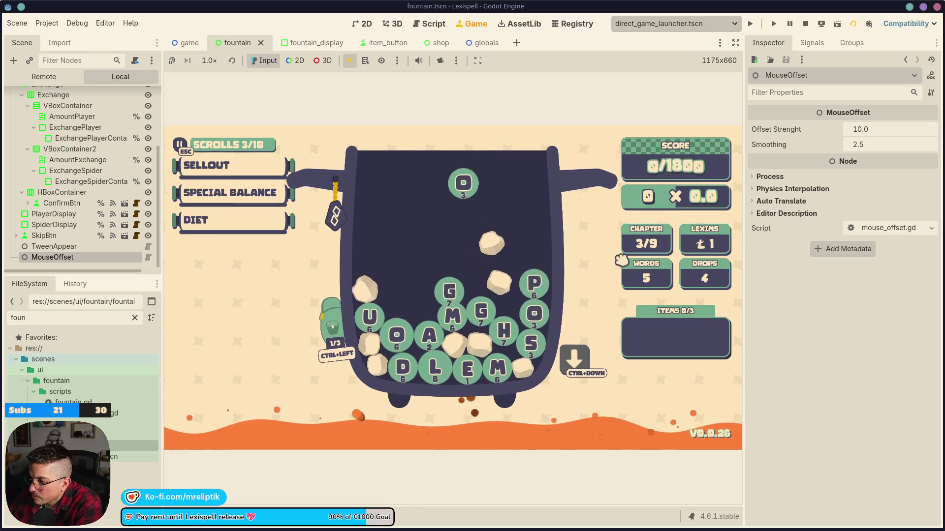
click(750, 24)
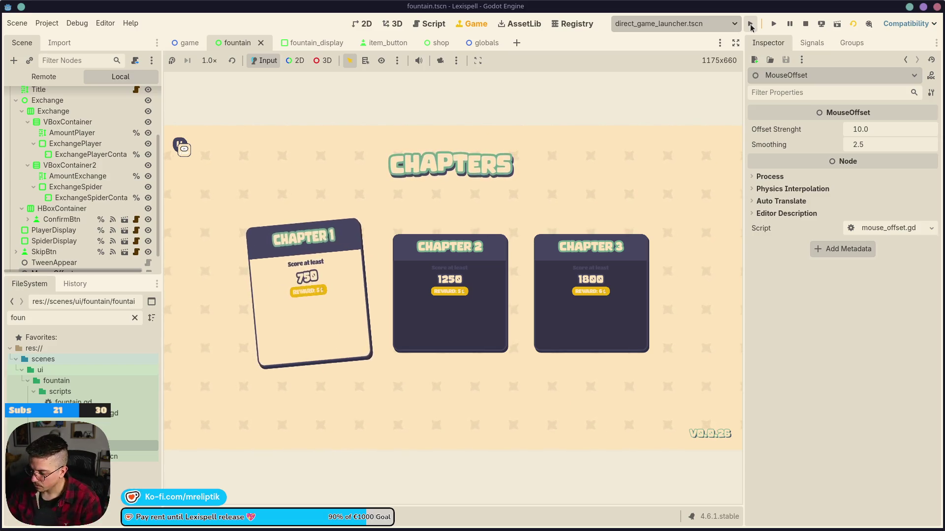
click(750, 25)
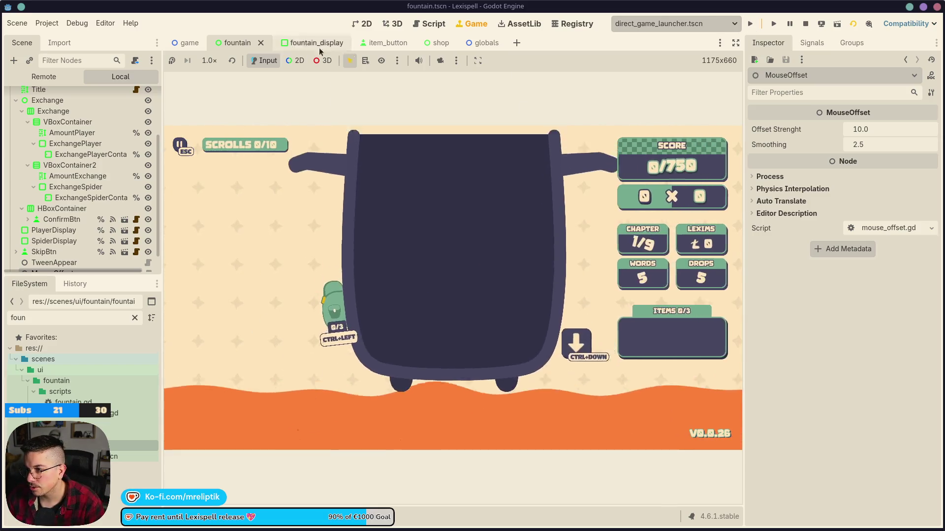
click(363, 24)
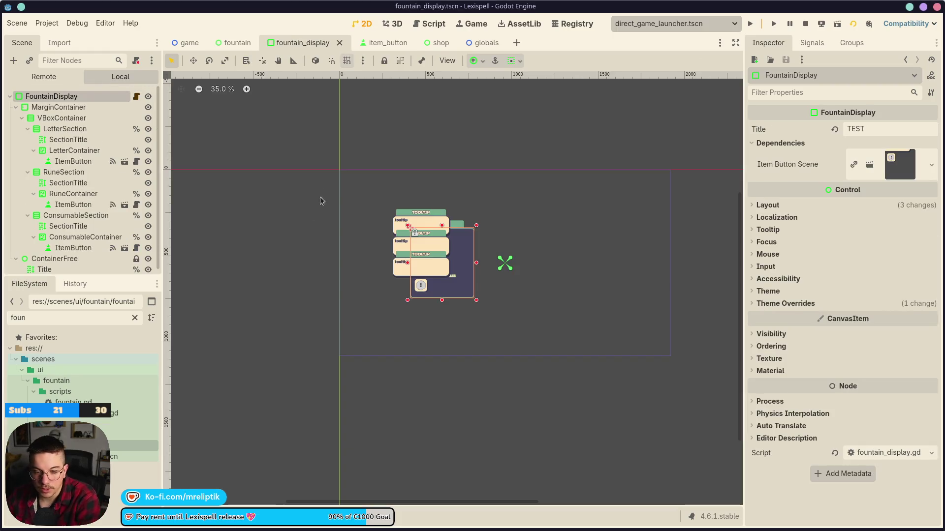
Step: Open fountain.gd from the fountain scene and highlight every use of player_display
click(233, 44)
scroll(99, 147, up, 5)
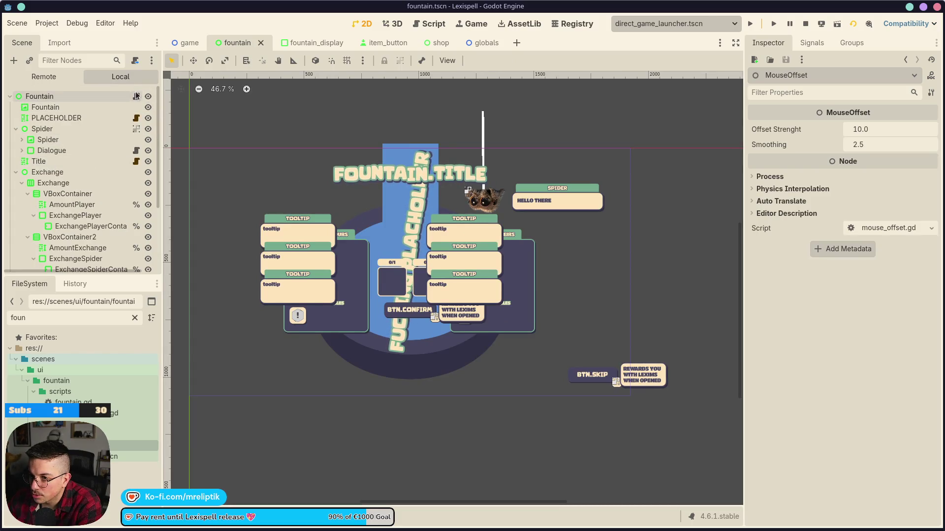
click(137, 96)
scroll(348, 294, down, 15)
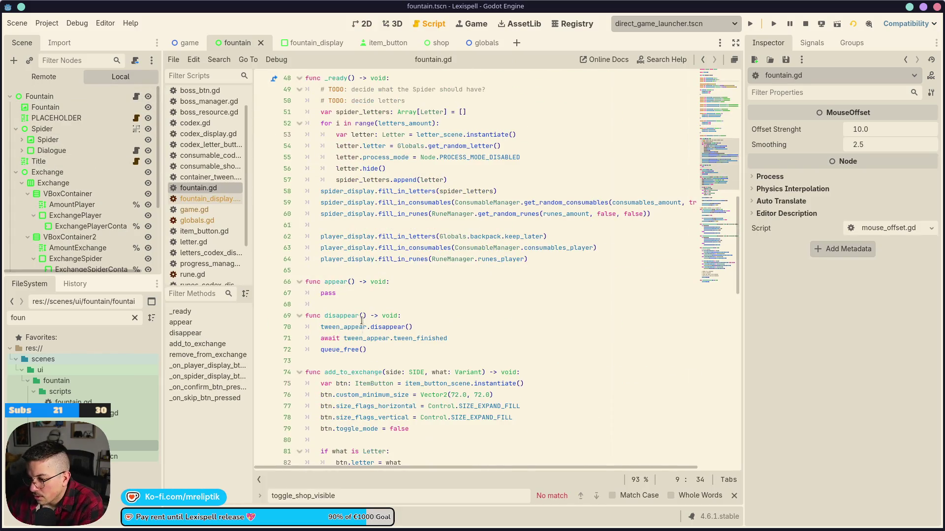
scroll(344, 177, up, 3)
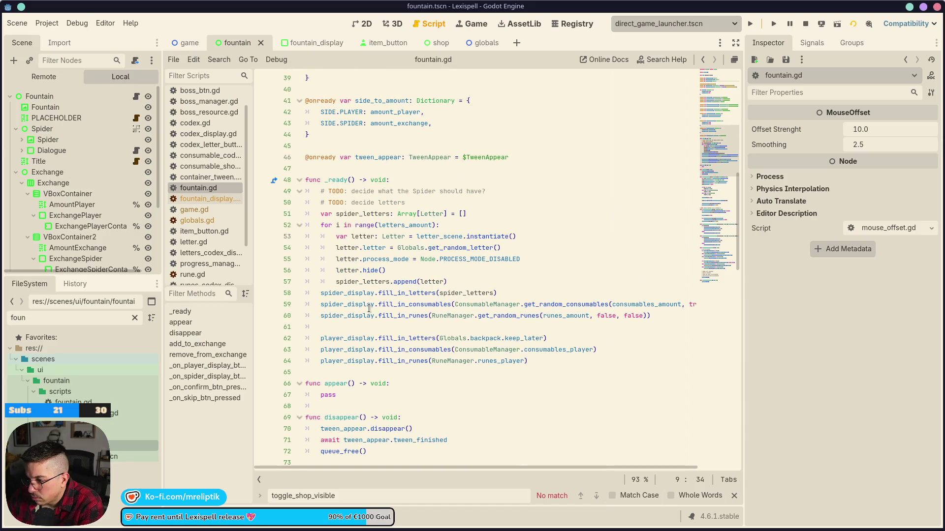
double_click(359, 335)
scroll(403, 336, down, 4)
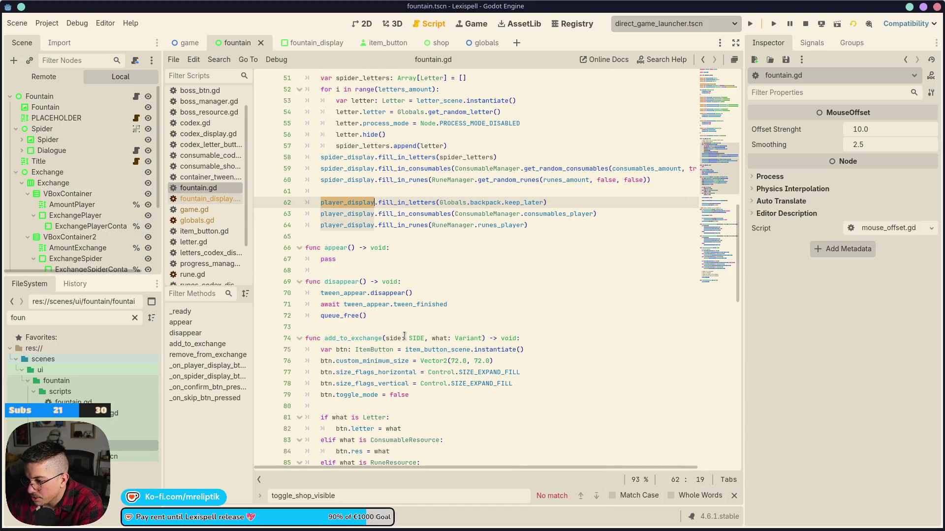
Step: Start a new line after the player_display setup on line 64 and save fountain.gd
click(555, 227)
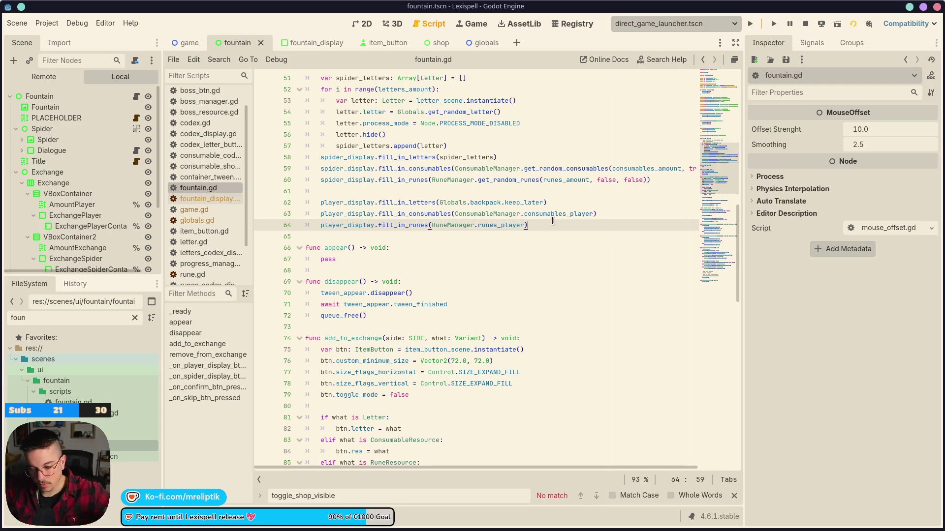
key(Return)
key(Return)
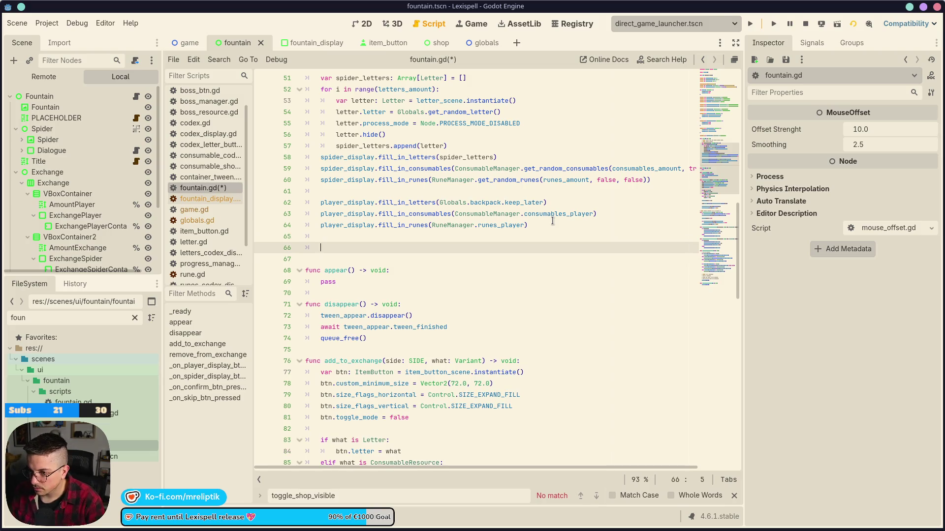
text(if )
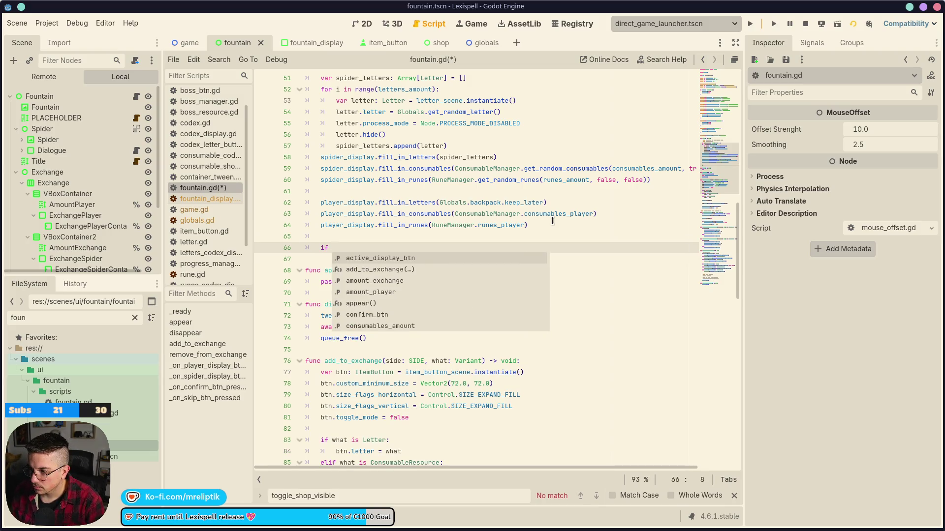
text(letter)
key(BackSpace)
key(BackSpace)
key(BackSpace)
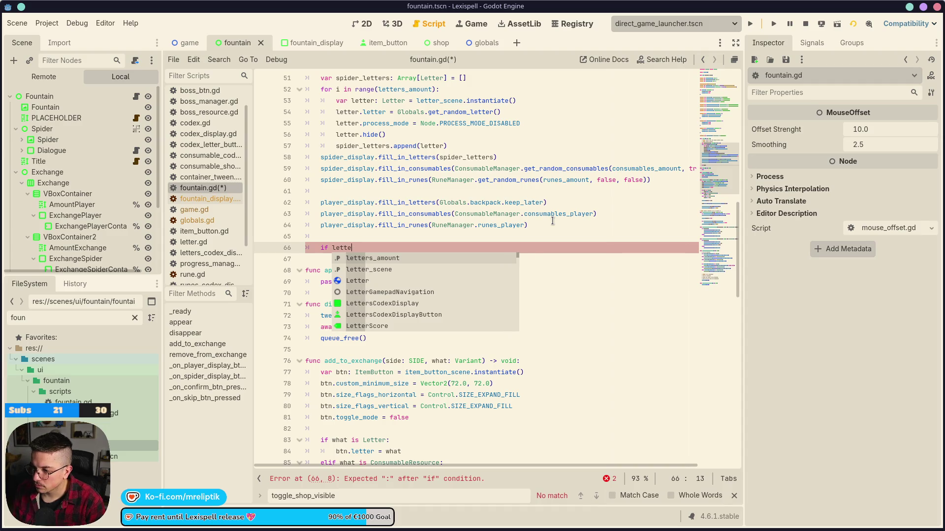
click(610, 307)
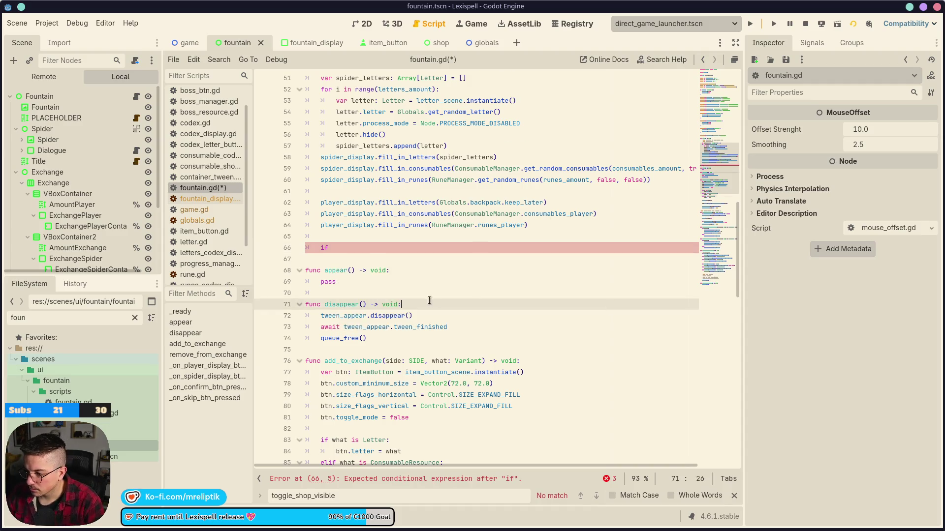
scroll(365, 324, down, 7)
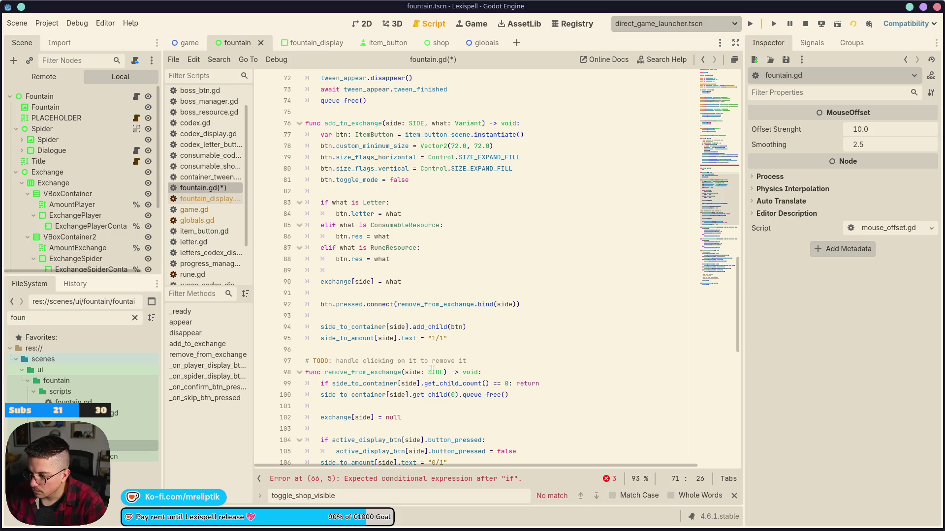
click(445, 361)
scroll(434, 334, down, 3)
key(ctrl+s)
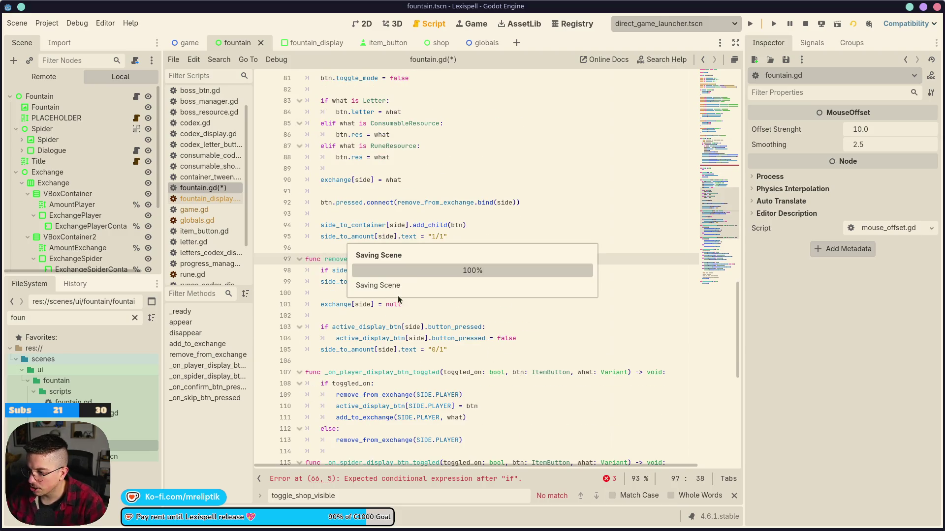
Step: Check where fill_in_letters is used, then return to the unfinished line 66
scroll(428, 300, up, 4)
double_click(417, 192)
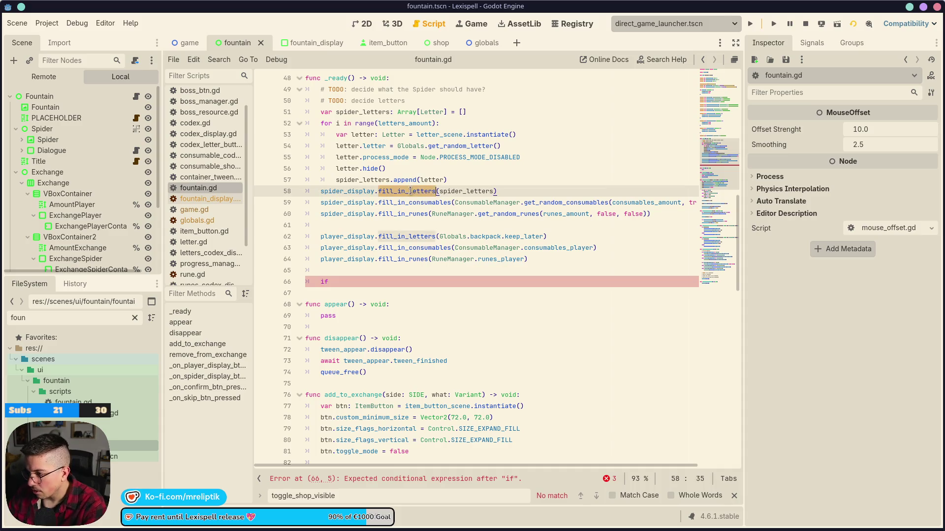
scroll(413, 232, down, 20)
scroll(408, 260, up, 18)
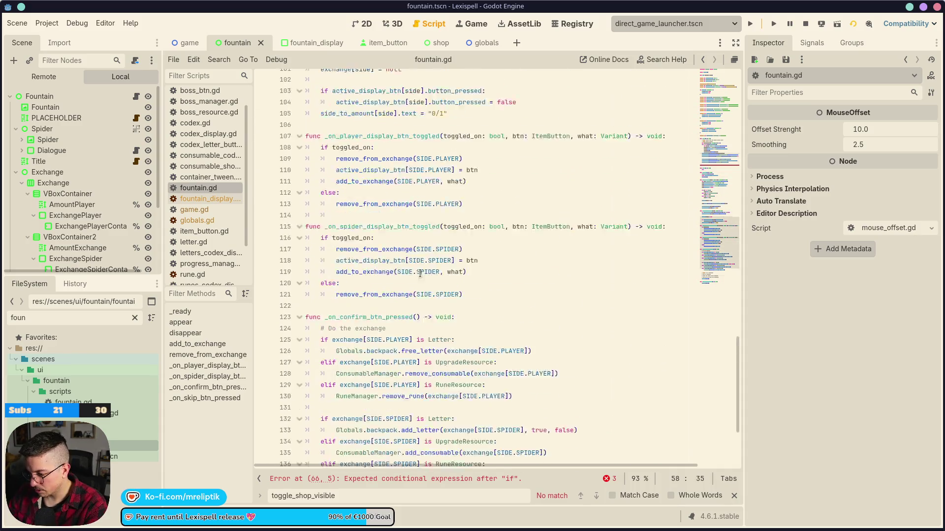
click(378, 186)
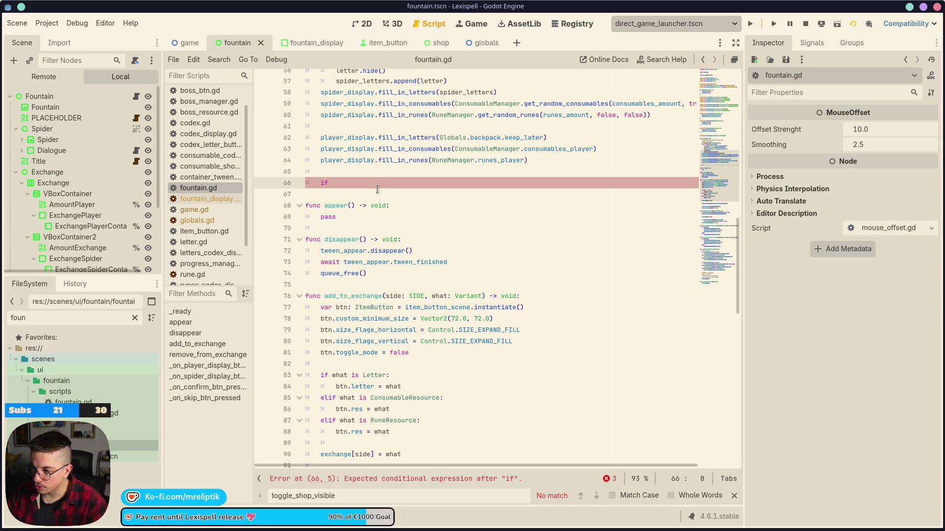
scroll(393, 221, up, 3)
Step: Replace line 66's unfinished if with player_display.grab_first_item_focus(), save, and open fountain_display.gd
key(BackSpace)
key(BackSpace)
key(BackSpace)
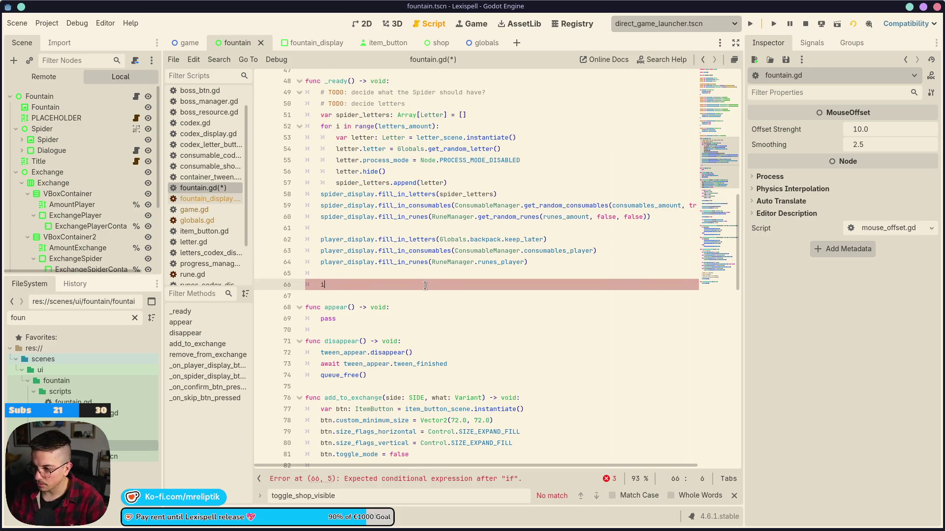
text(ayer_d)
key(Return)
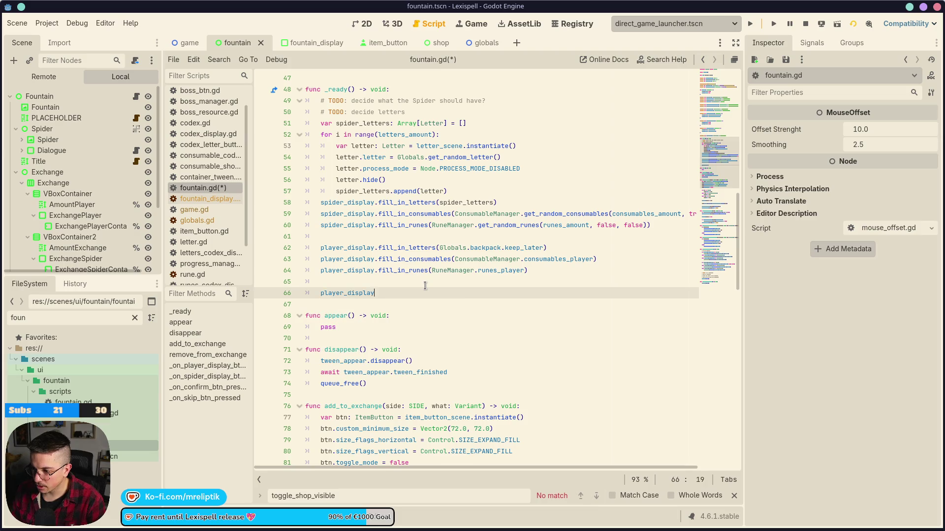
text(.grab)
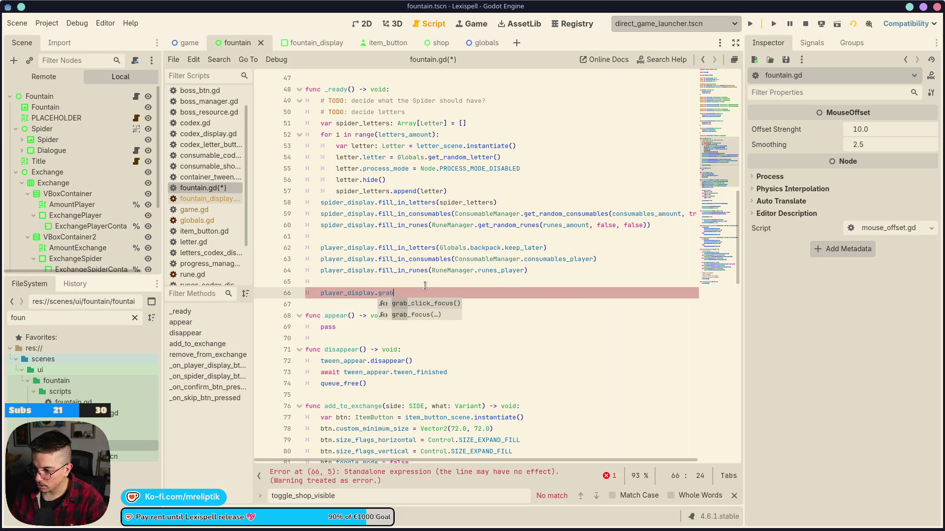
key(Down)
key(Return)
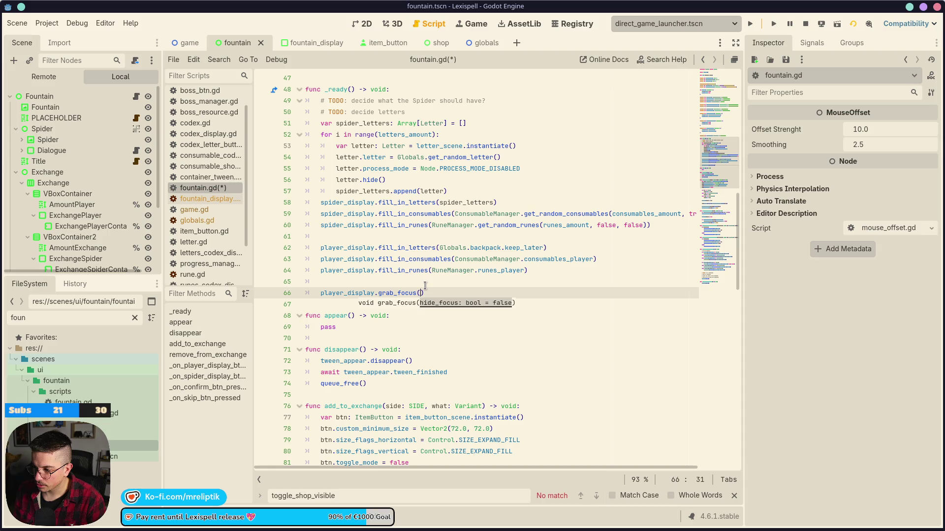
key(ctrl+shift+Right)
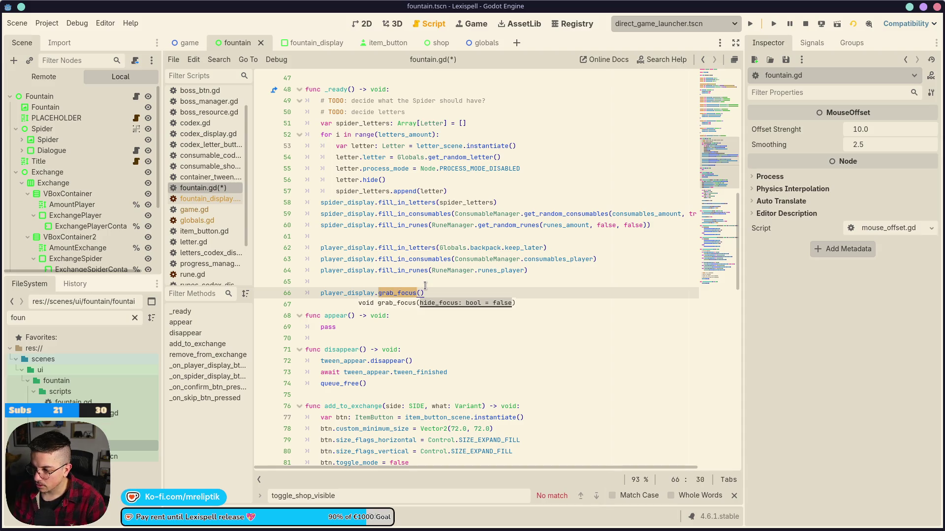
text(grab_ite)
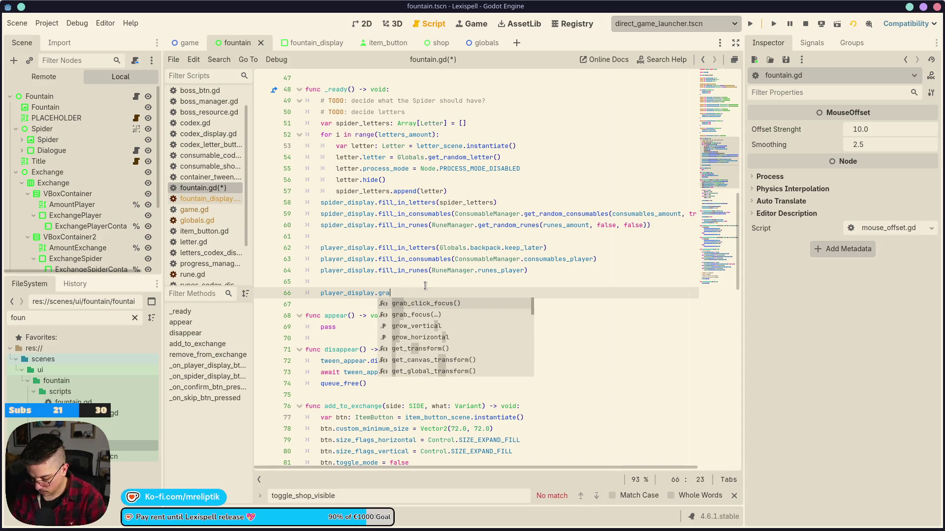
key(Return)
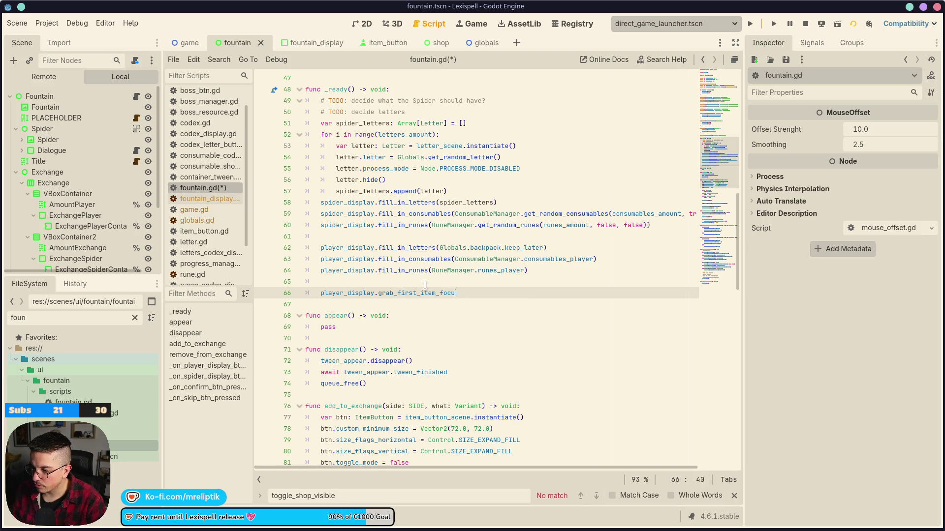
key(ctrl+s)
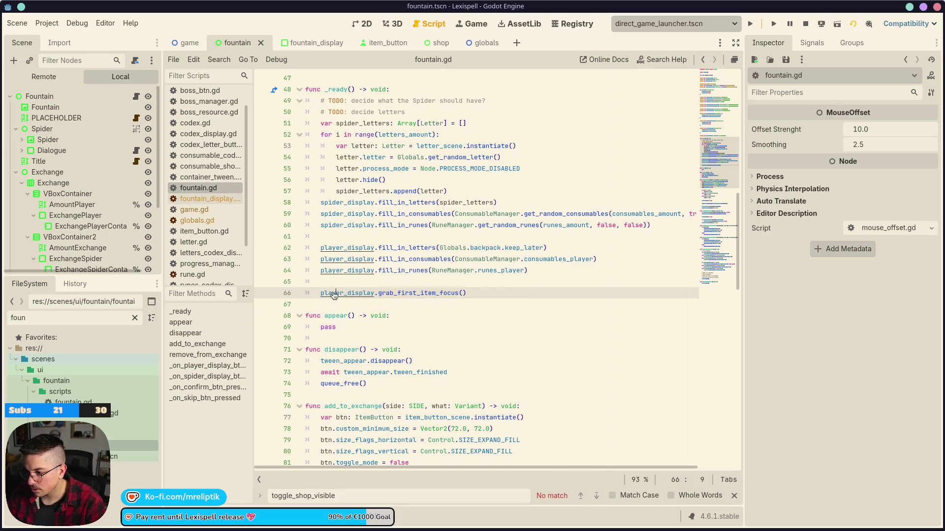
ctrl+click(340, 294)
ctrl+click(442, 270)
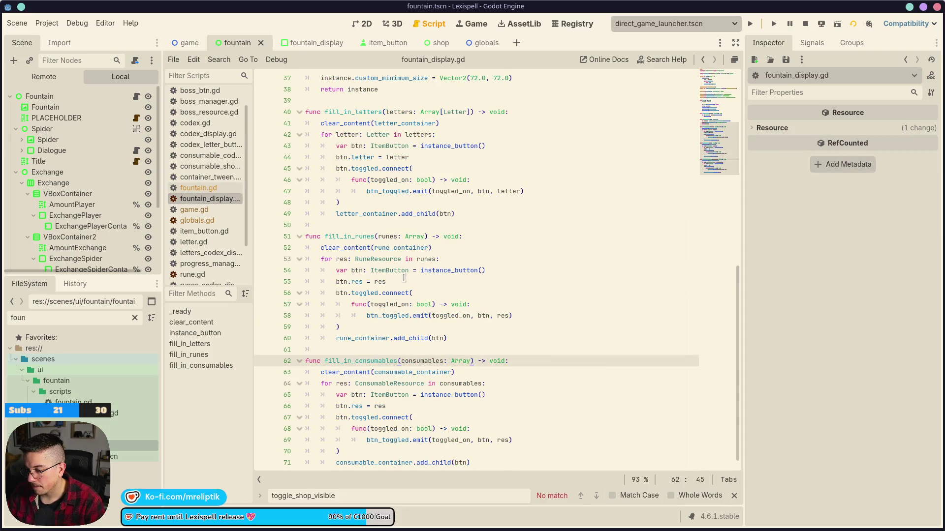
Step: Declare func grab_first_item_focus() -> void: below _ready in fountain_display.gd
scroll(403, 278, up, 8)
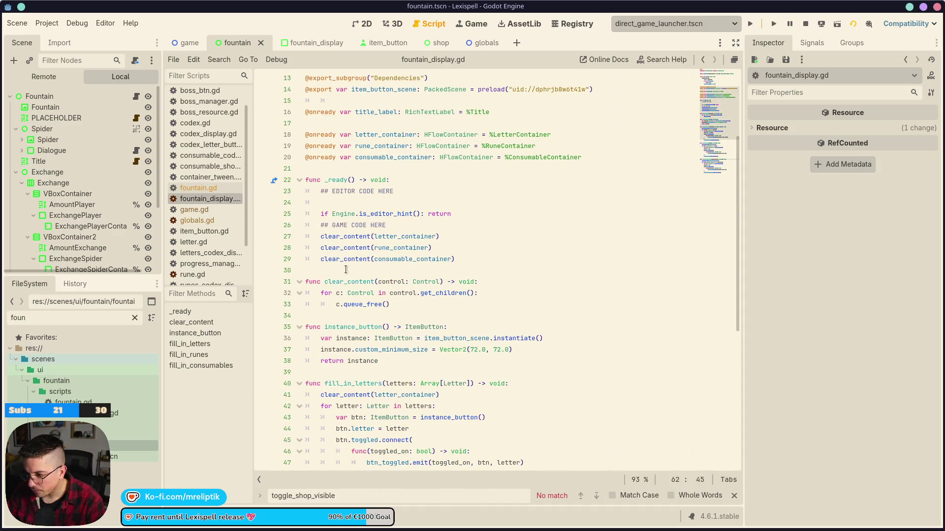
click(324, 319)
click(315, 272)
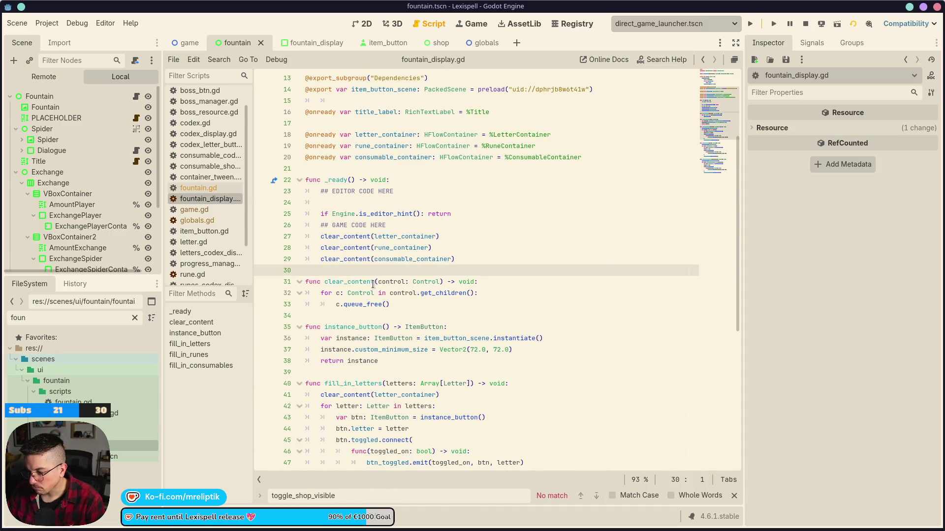
key(Return)
key(Return)
key(Up)
text(func grab_first_item_focus() -> void:)
key(Return)
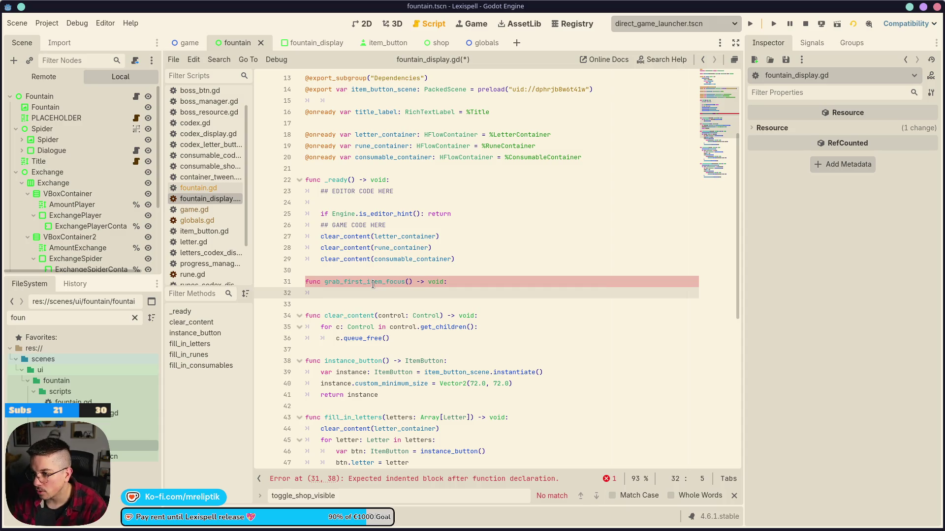
Step: Begin an if block testing letter_container's child count
text(if letter_container.)
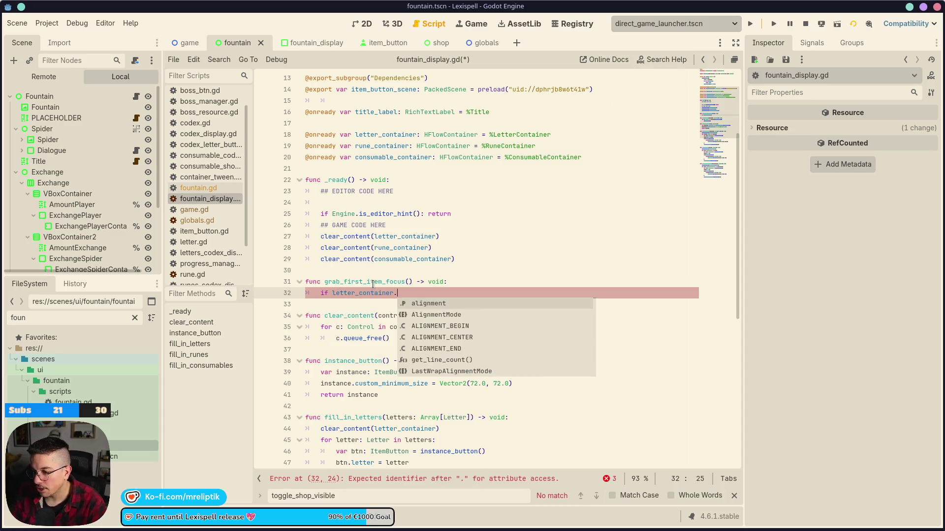
text(get_cgl)
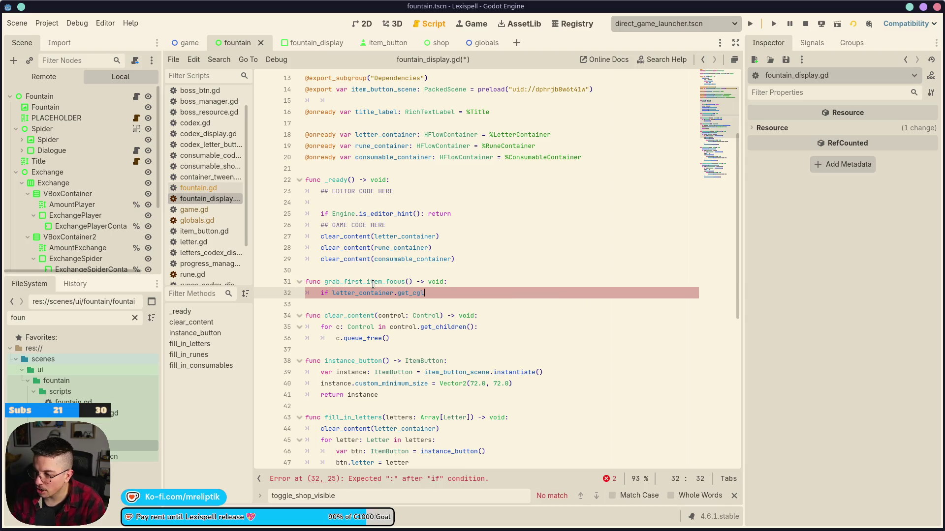
key(BackSpace)
key(BackSpace)
text(hil)
key(Return)
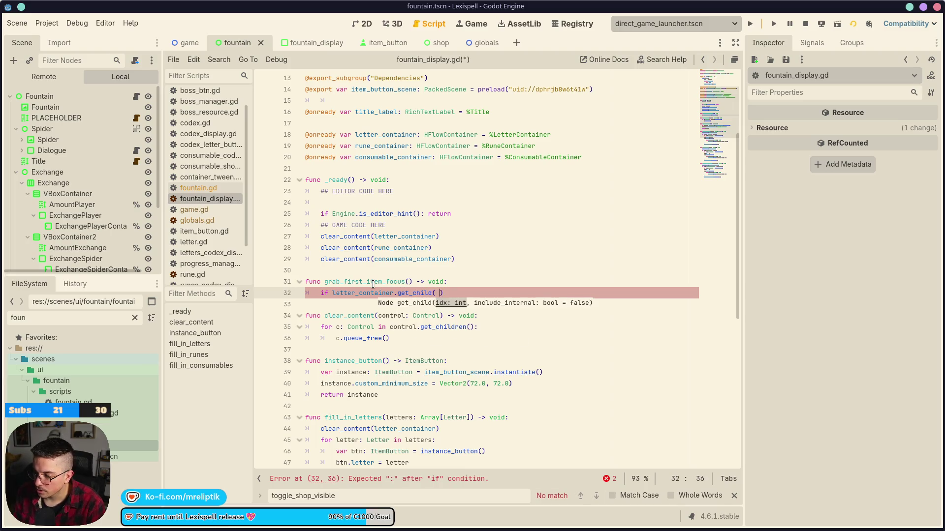
text(<)
text( 0)
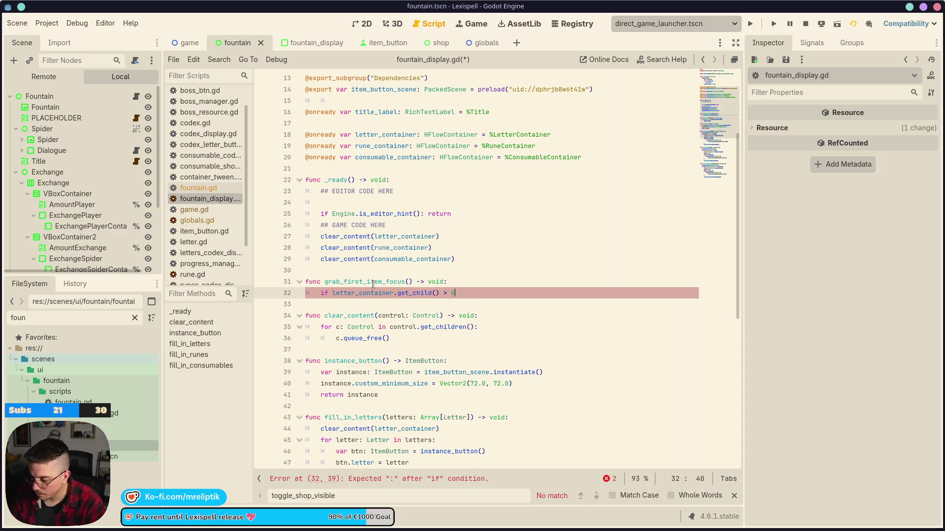
text(:)
key(Return)
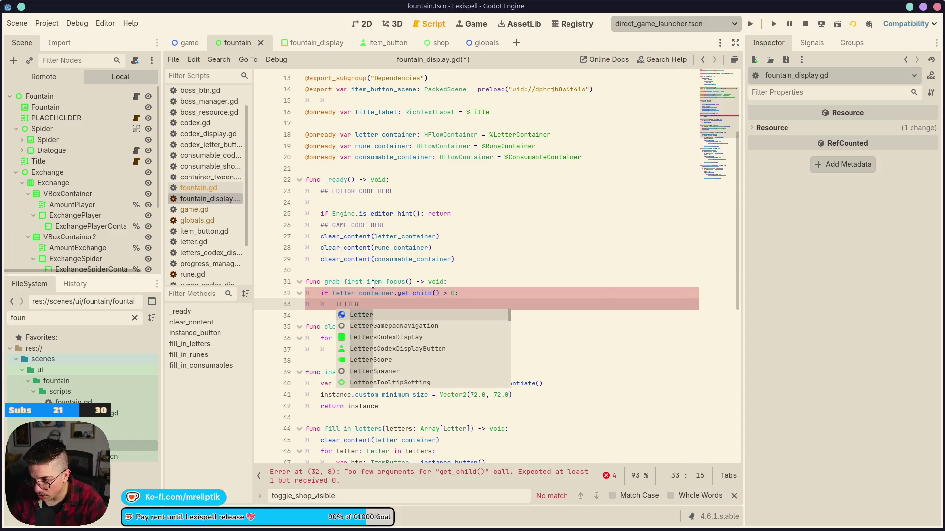
Step: Inside the if, call letter_container.get_child(0).grab_focus() followed by return, and save
text(le)
key(BackSpace)
key(BackSpace)
text(etter)
key(Return)
text(.get_chi)
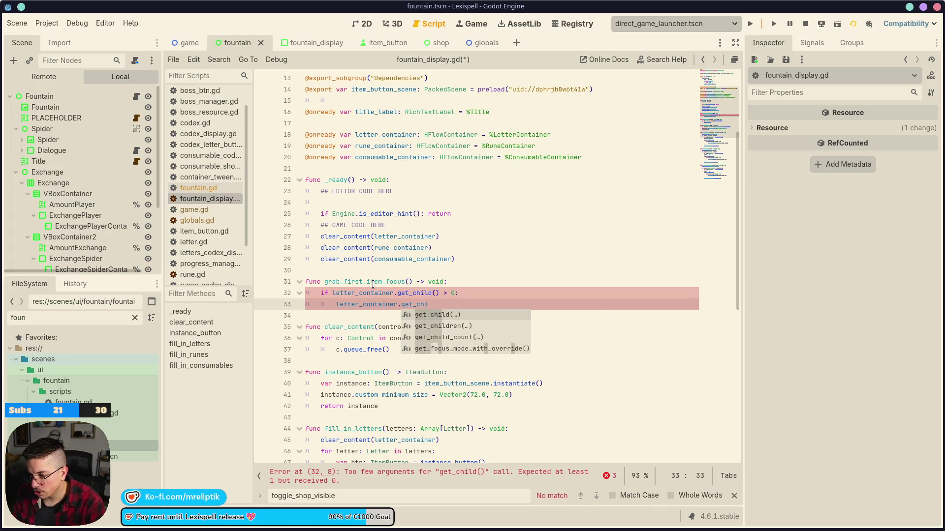
key(Return)
text(0))
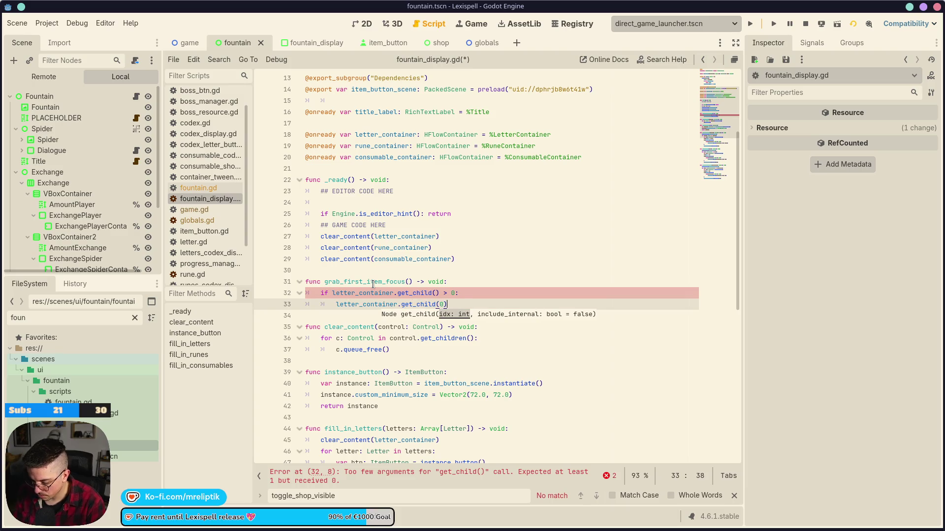
text(.grab)
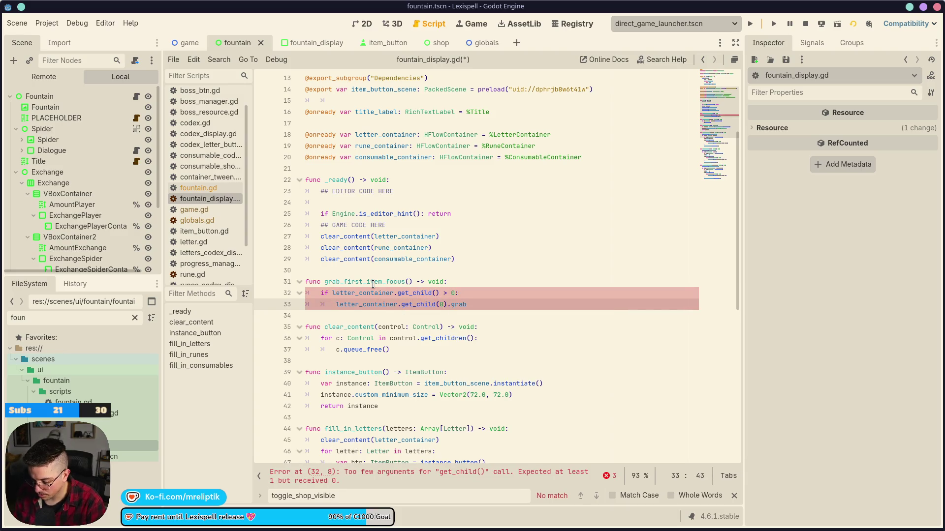
text(_focus())
key(ctrl+s)
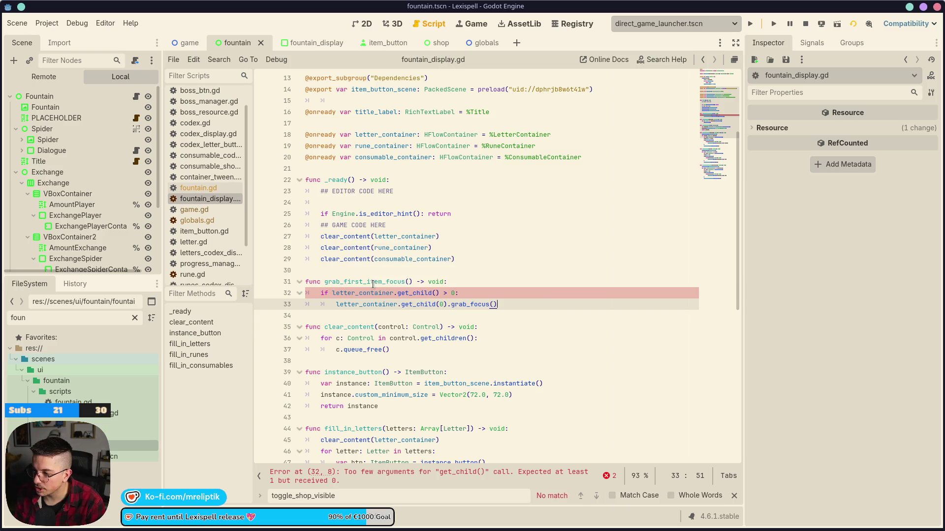
key(Return)
text(return)
key(ctrl+s)
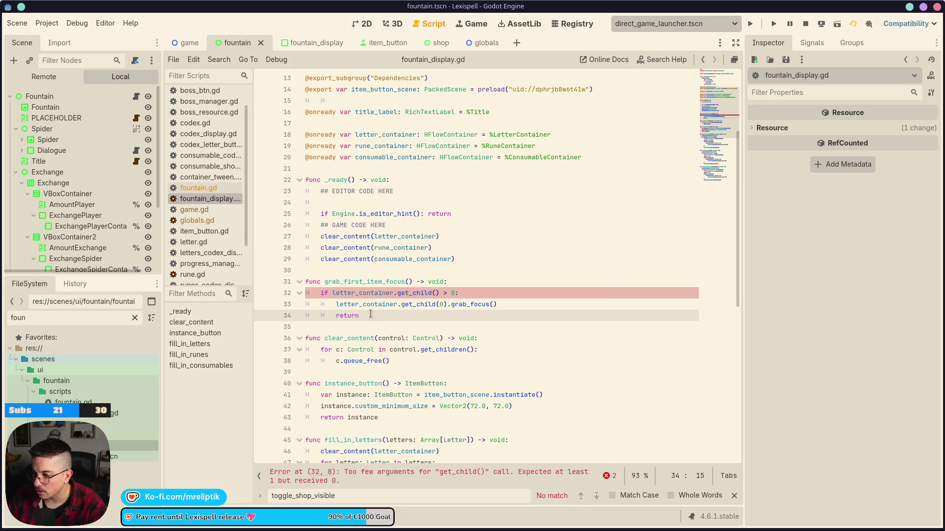
Step: Correct the condition's get_child to get_child_count and save
drag(436, 294, 433, 305)
key(Up)
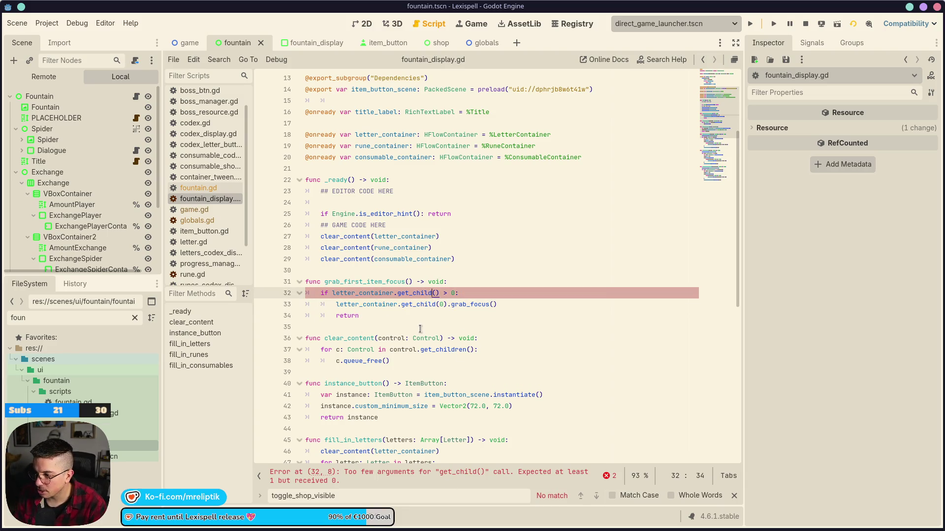
text(_count)
key(ctrl+s)
Step: Paste a duplicate of the letter if-block below it, separated by a blank line
drag(389, 315, 325, 294)
click(386, 311)
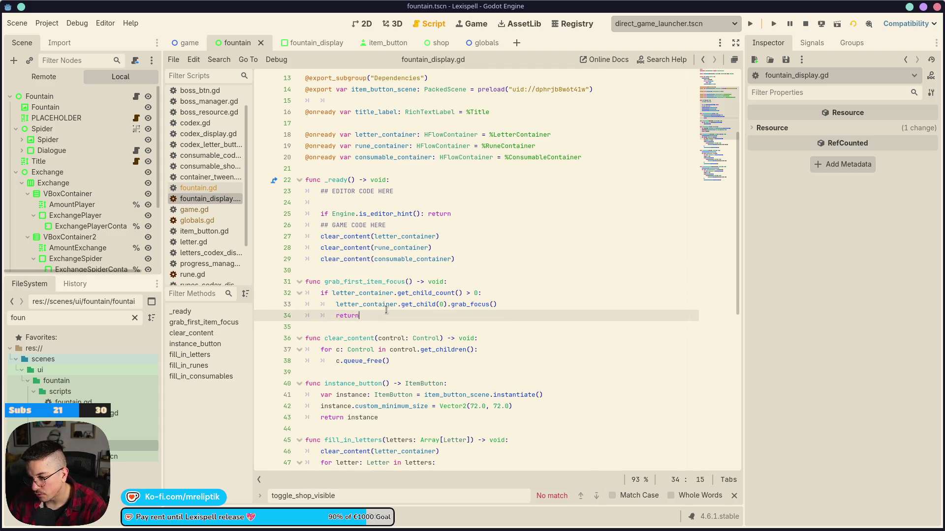
key(Return)
text(if letter_container.get_child_count() > 0: 		letter_container.get_child(0).grab_focus() 		return)
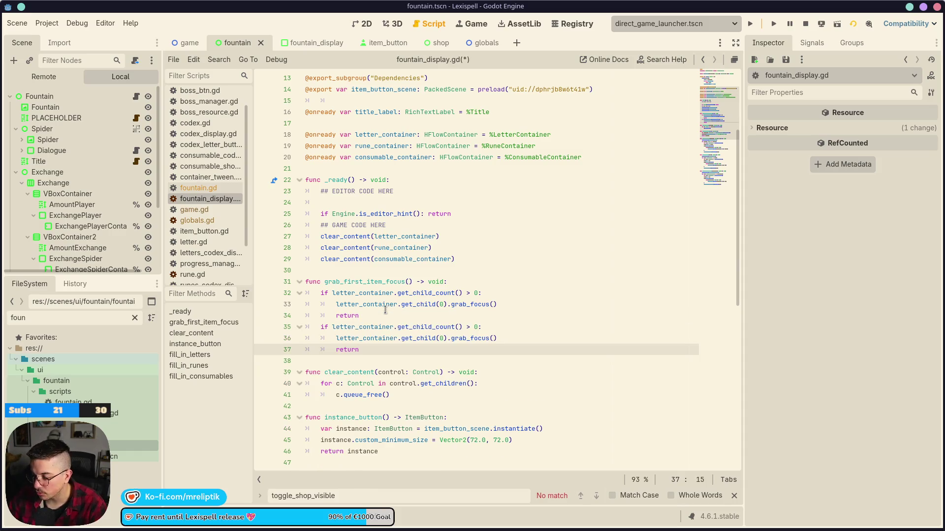
click(377, 316)
key(Return)
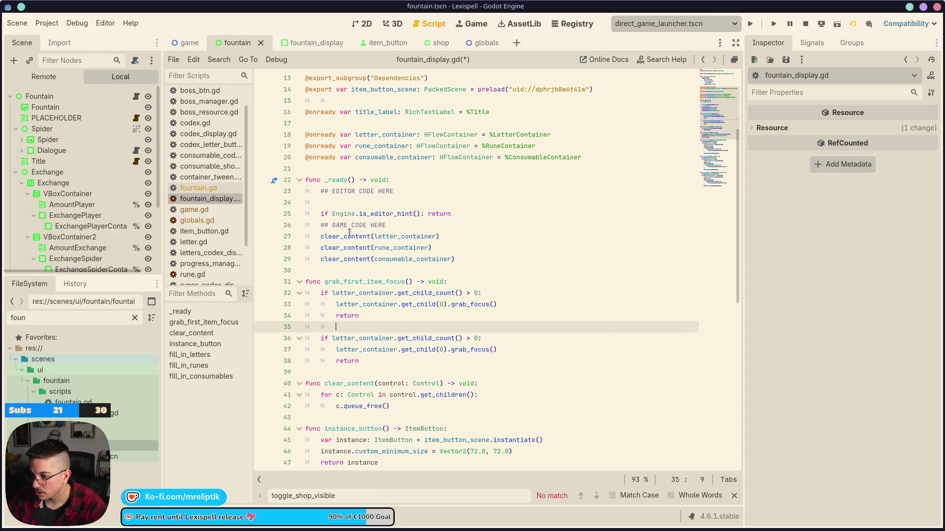
Step: Retarget the copied block from letter_container to rune_container and save
scroll(350, 231, up, 4)
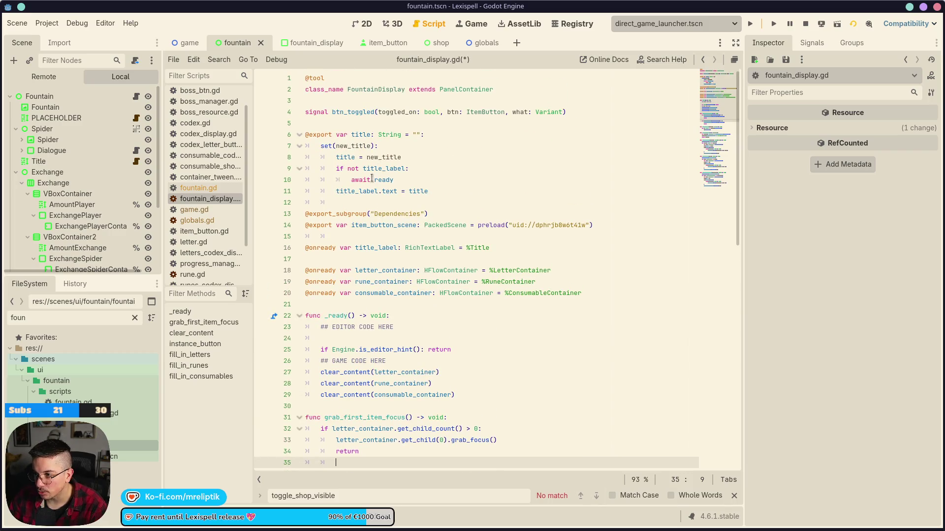
scroll(372, 178, down, 3)
double_click(370, 179)
key(ctrl+c)
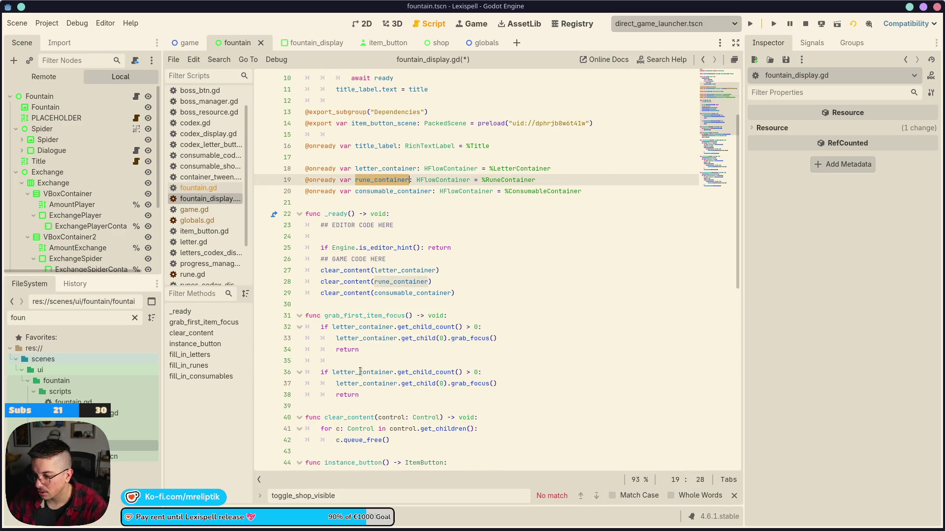
double_click(361, 372)
key(ctrl+v)
double_click(380, 384)
key(ctrl+v)
key(ctrl+s)
click(415, 389)
Step: Paste a third copy of the rune if-block below it and save
drag(389, 396, 314, 376)
key(ctrl+c)
click(373, 393)
key(Return)
key(Return)
key(ctrl+v)
key(ctrl+s)
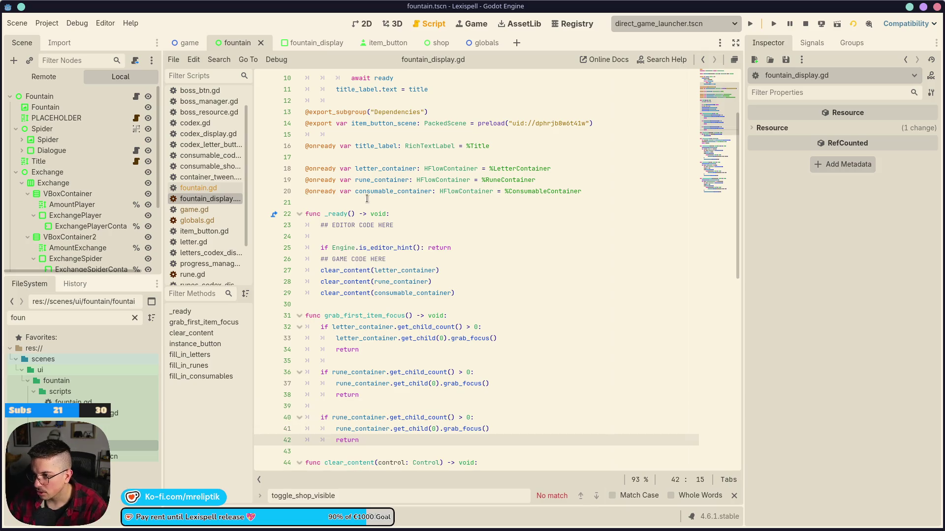
Step: Replace rune_container with consumable_container on lines 40 and 41 and save
double_click(373, 192)
key(ctrl+c)
double_click(357, 417)
key(ctrl+v)
double_click(363, 429)
key(ctrl+v)
key(ctrl+s)
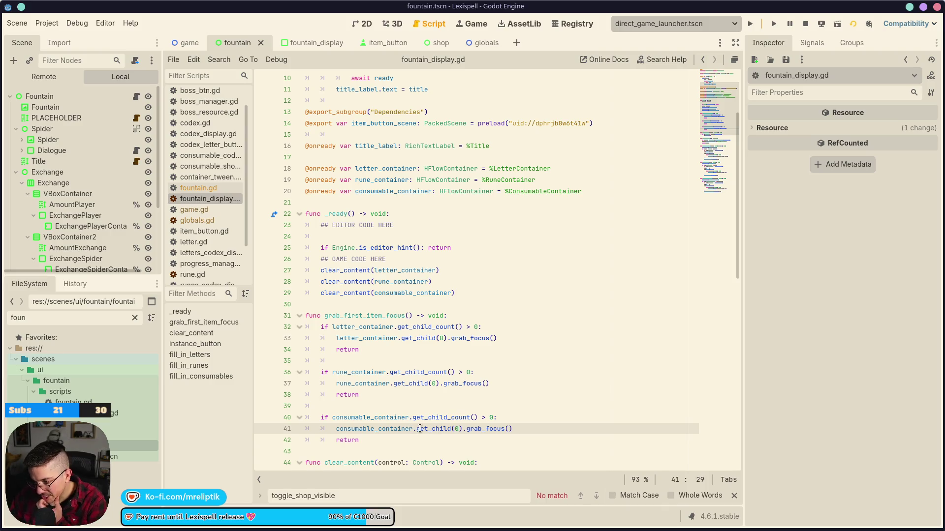
Step: Change the rune block's if to elif and delete the letter block's return line
click(396, 403)
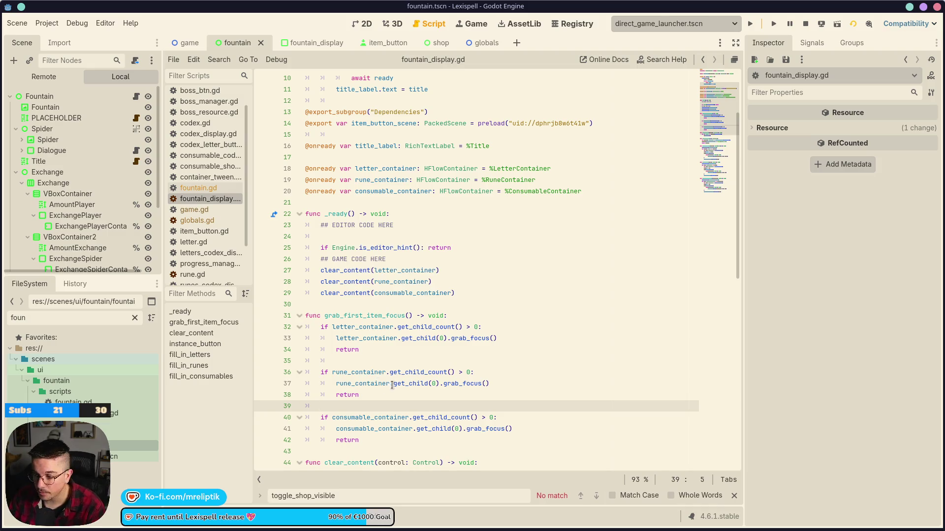
click(320, 374)
text(el)
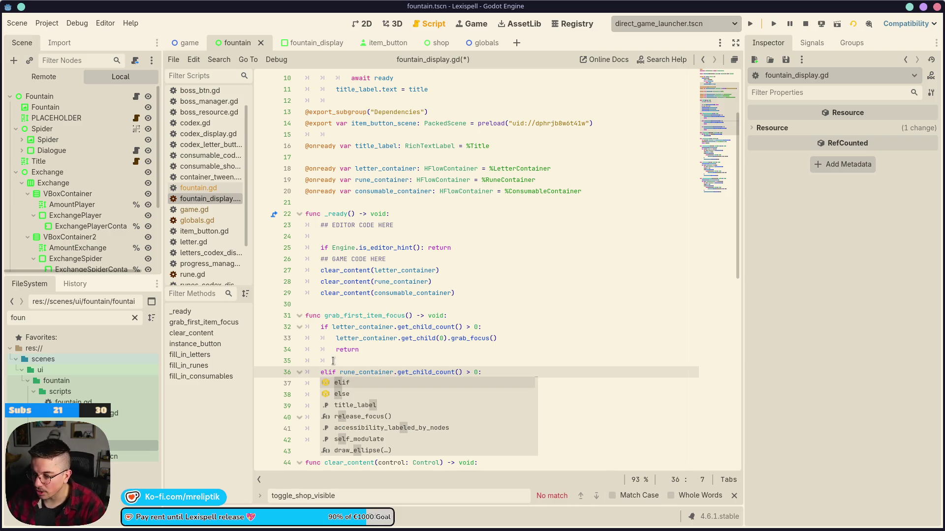
click(352, 351)
key(ctrl+shift+k)
key(ctrl+shift+k)
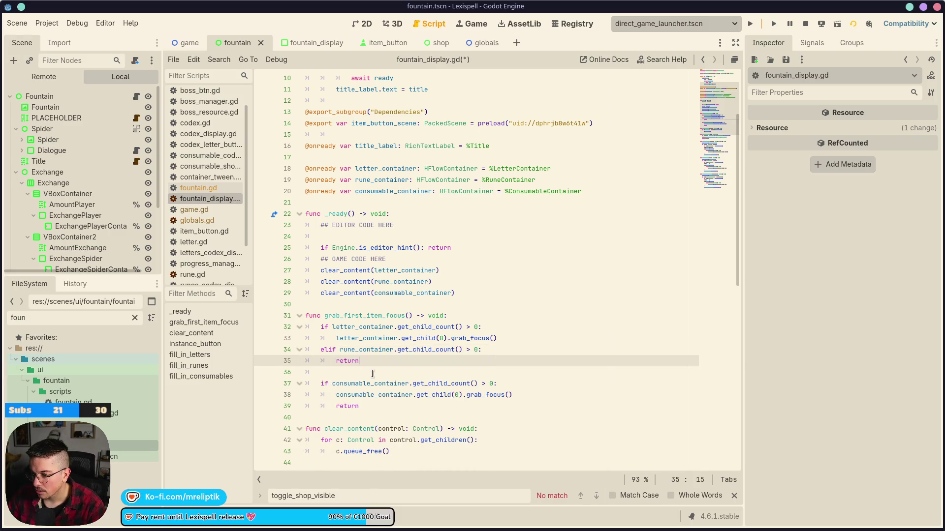
Step: Delete the remaining return lines, make the consumable block an elif, and save
click(376, 374)
key(ctrl+shift+k)
key(ctrl+shift+k)
click(348, 396)
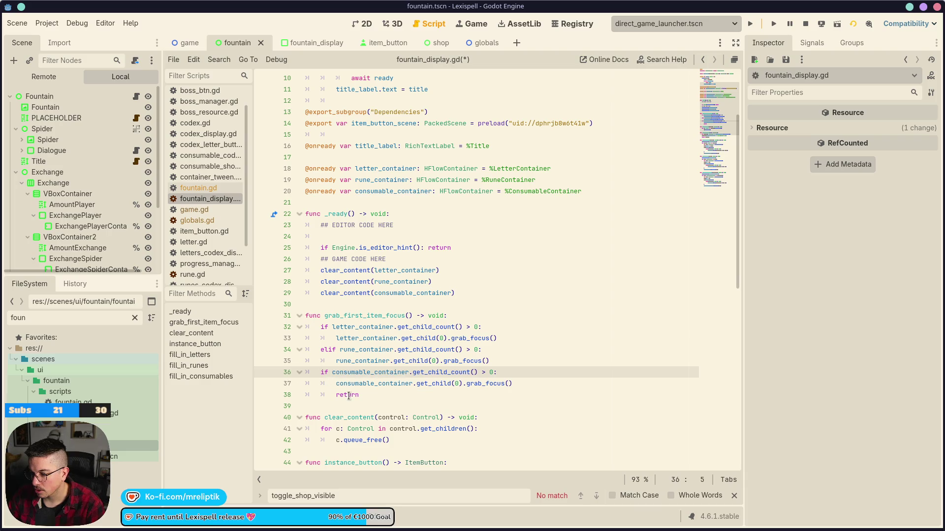
key(ctrl+shift+k)
key(Up)
key(Up)
text(el)
key(ctrl+s)
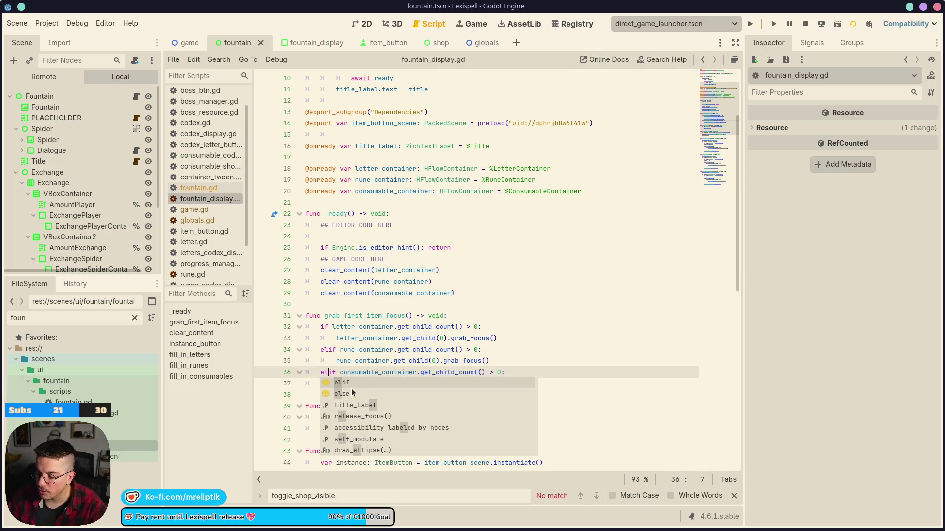
click(363, 374)
key(ctrl+s)
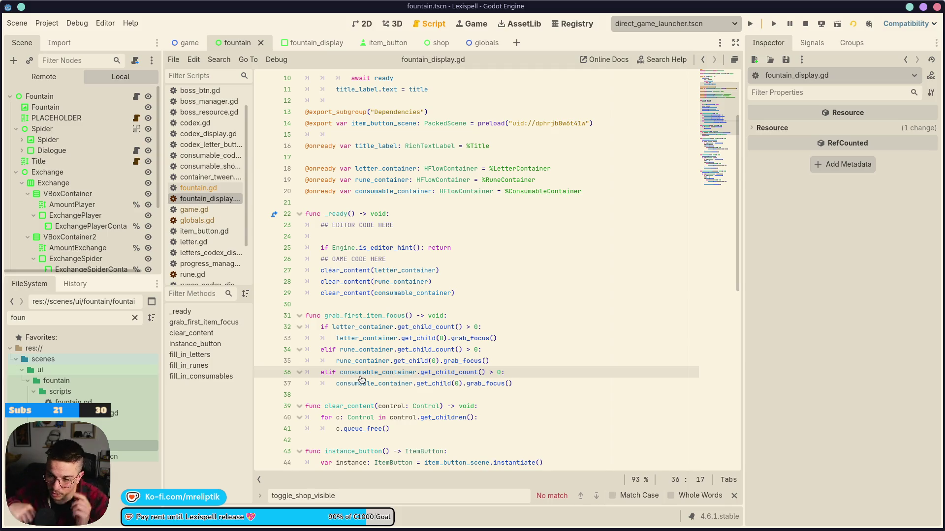
click(557, 304)
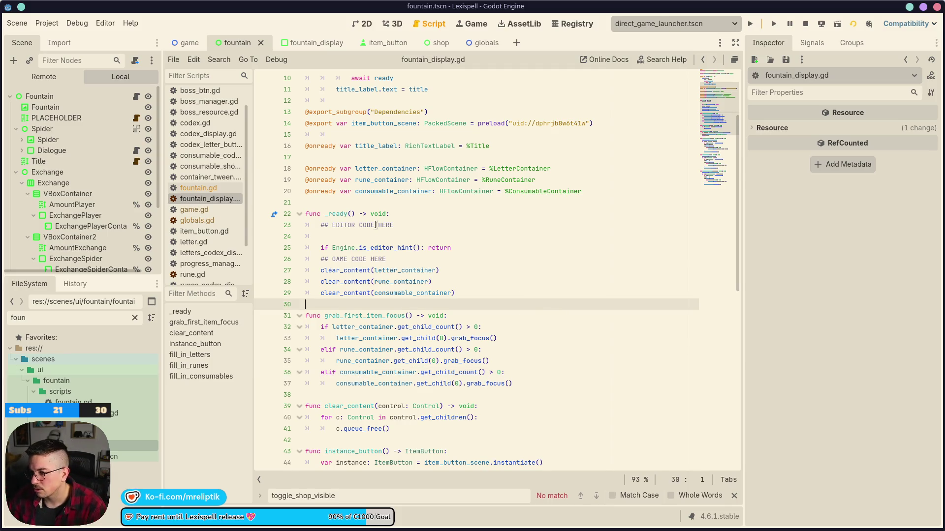
Step: Save the fountain scene, then switch to the item_button scene and open item_button.gd
click(364, 23)
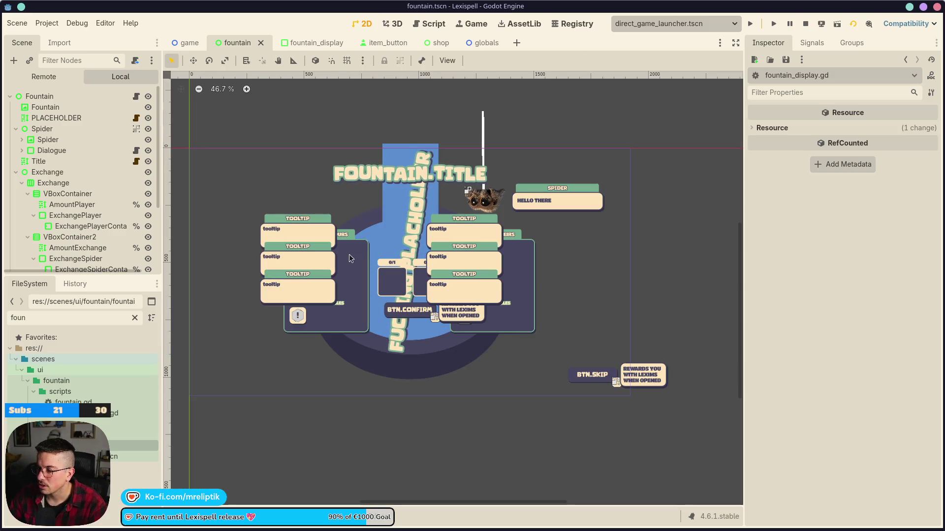
scroll(347, 295, up, 4)
key(ctrl+s)
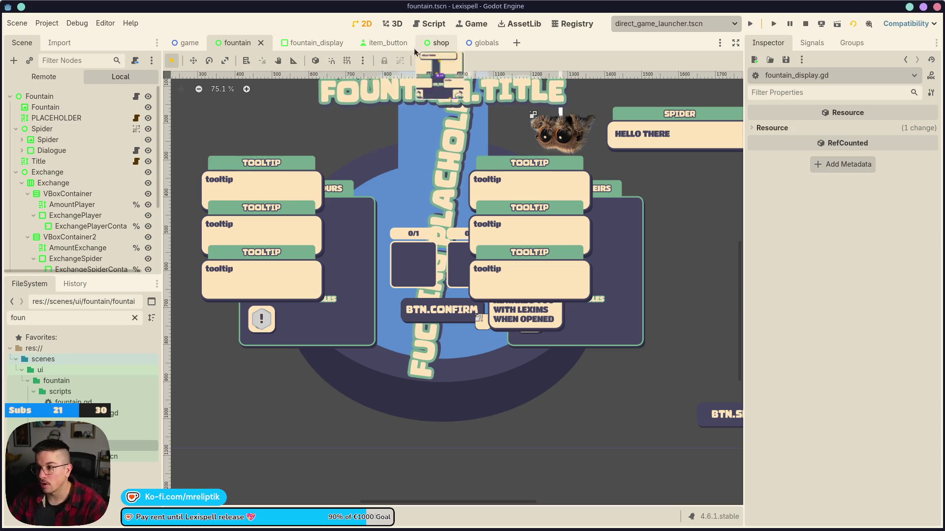
click(389, 43)
scroll(389, 221, up, 2)
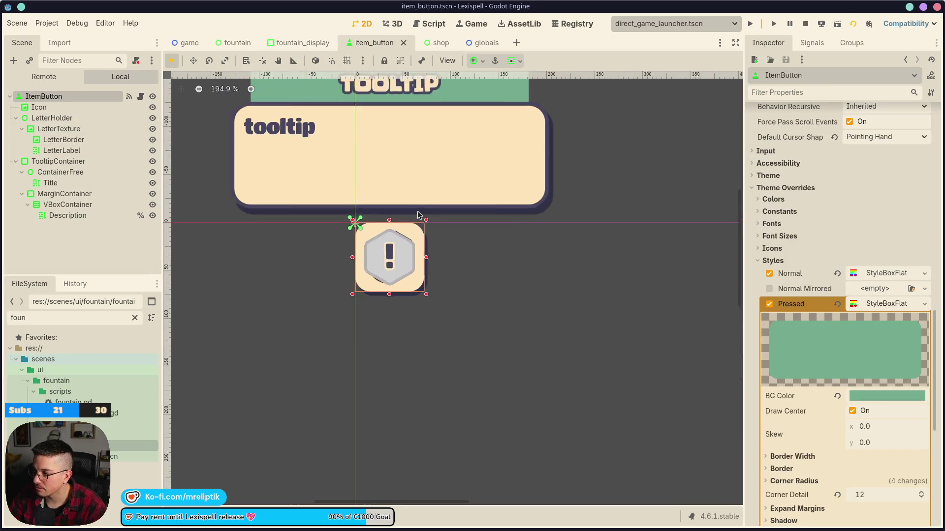
scroll(392, 224, down, 3)
click(141, 96)
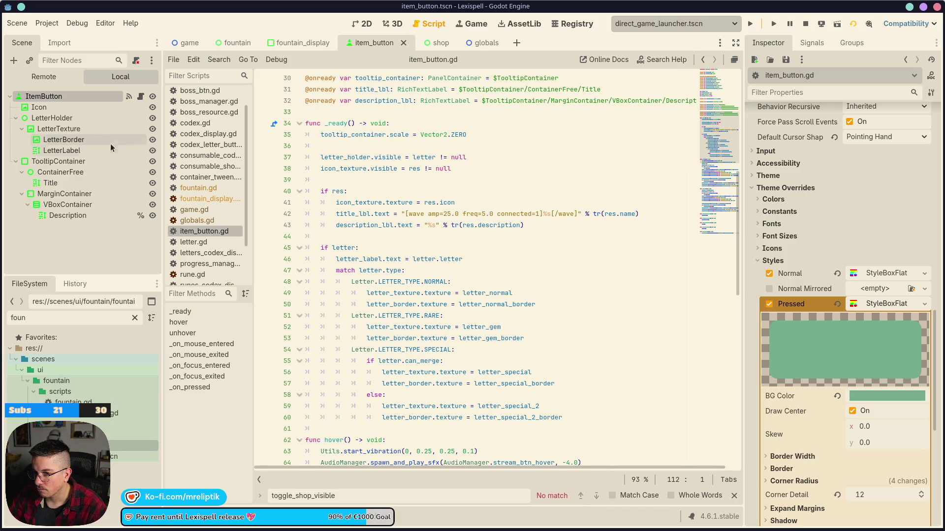
Step: Inspect the LetterBorder and LetterLabel nodes' properties in the Scene dock
click(81, 140)
click(74, 150)
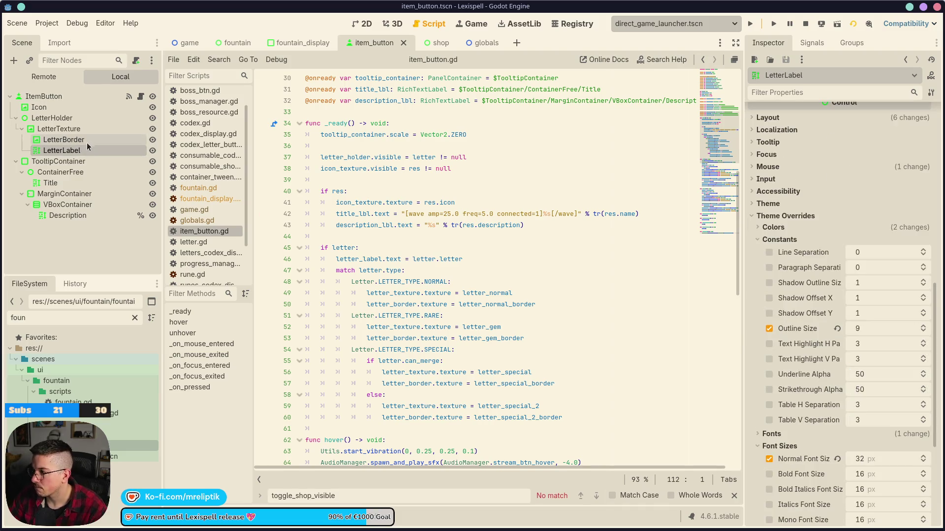
click(85, 141)
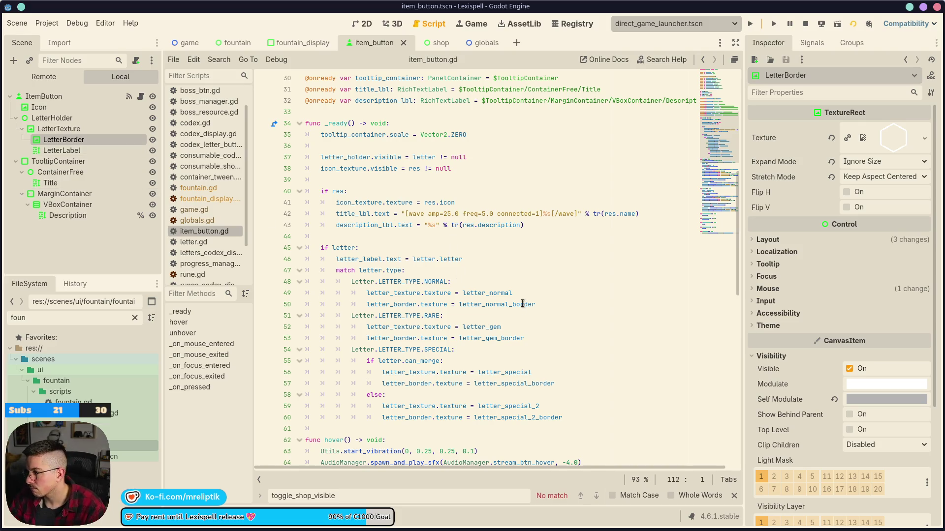
key(ctrl+shift+o)
Step: Search for 'letter' and open letter.tscn, reviewing its colour exports like letter_special_2_border
text(letter)
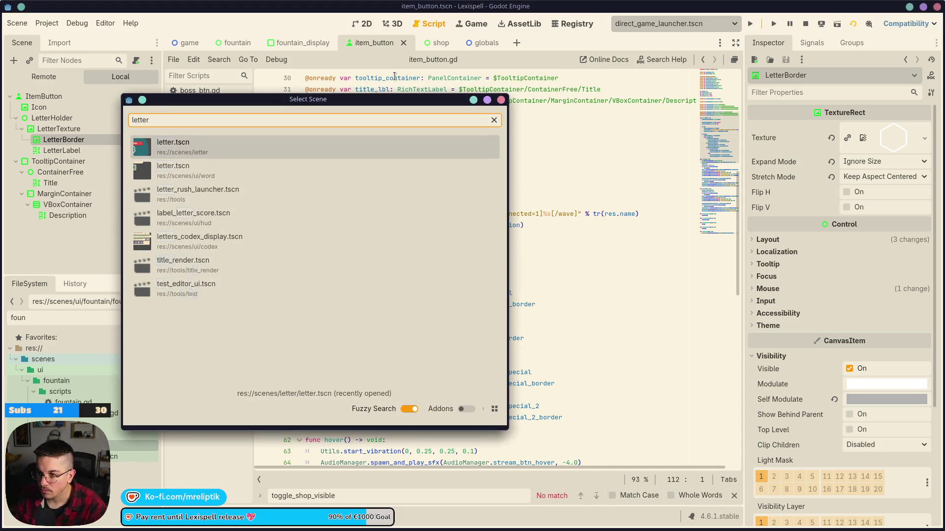
key(Return)
scroll(551, 253, up, 1)
scroll(552, 253, up, 9)
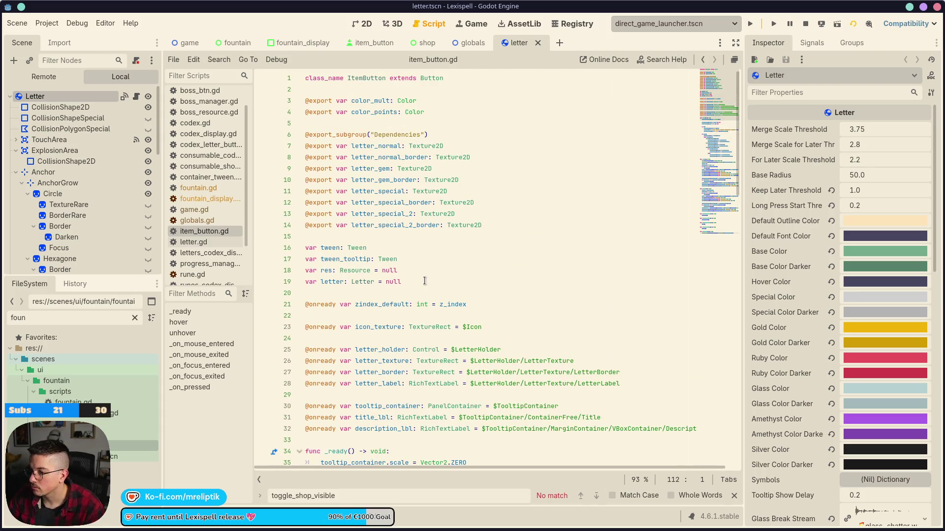
scroll(501, 291, down, 4)
scroll(452, 275, up, 4)
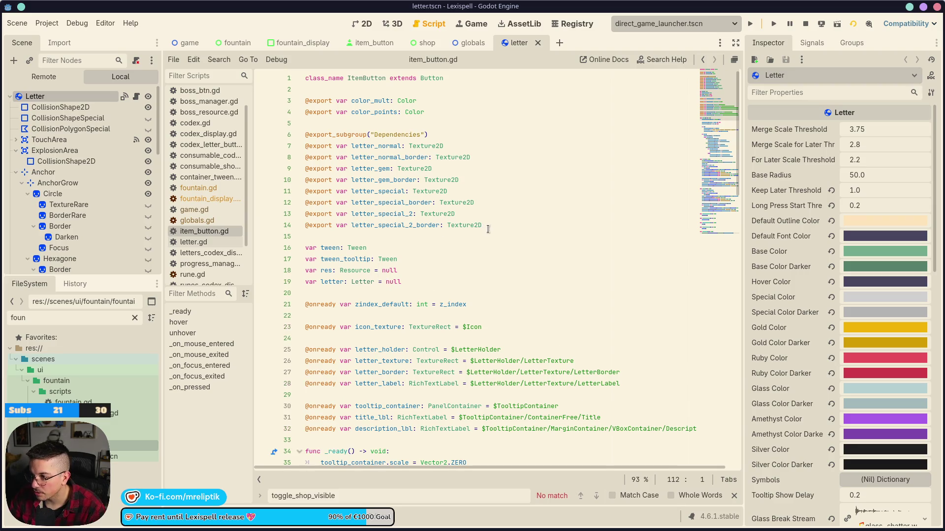
click(495, 225)
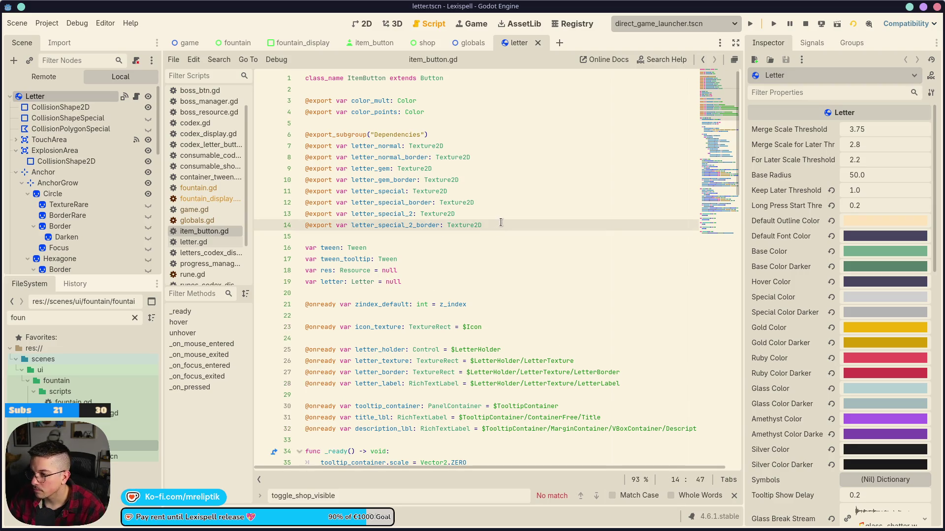
Step: In letter.gd, toggle the Symbols dictionary property, revert it to Nil, and save
click(136, 96)
scroll(724, 185, up, 15)
scroll(723, 184, up, 20)
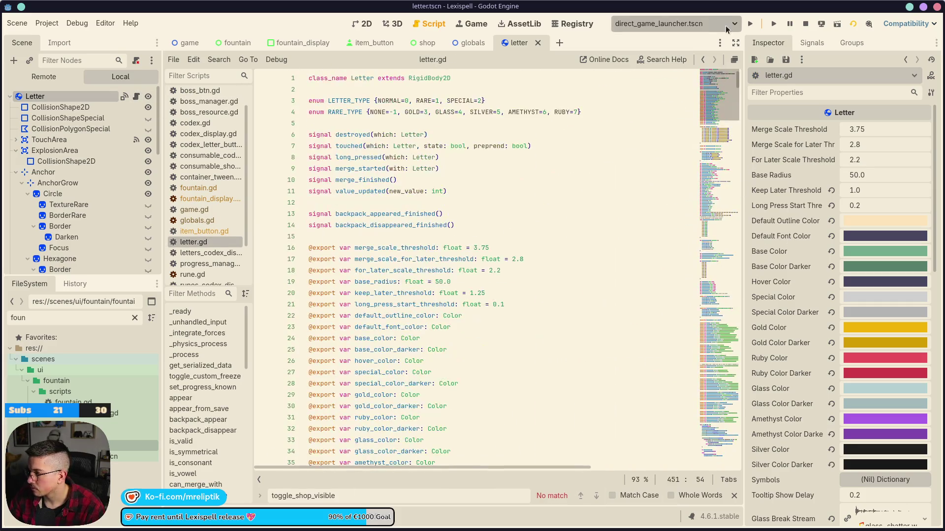
scroll(804, 273, down, 10)
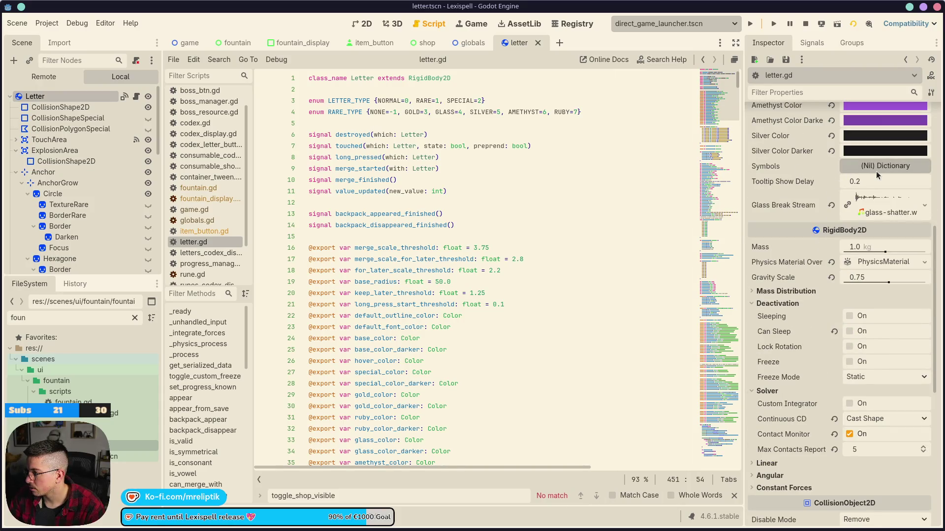
scroll(524, 222, down, 6)
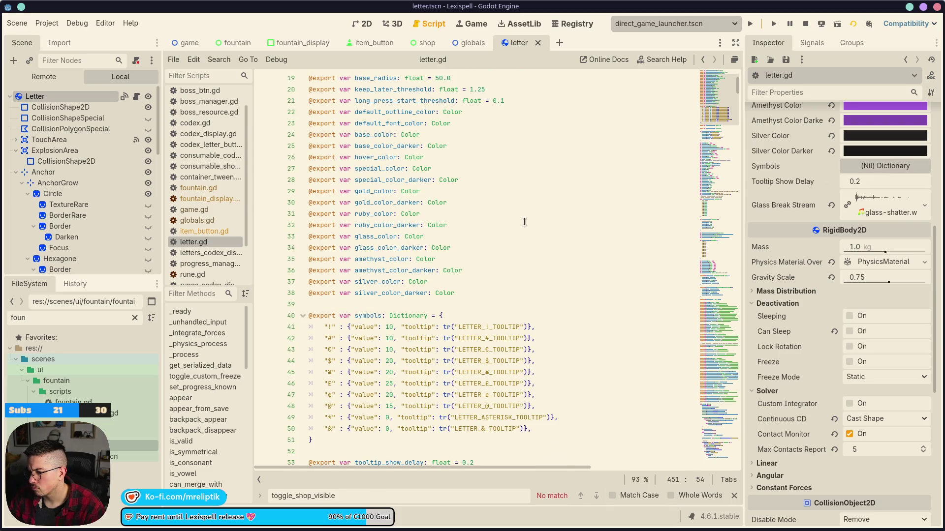
click(881, 166)
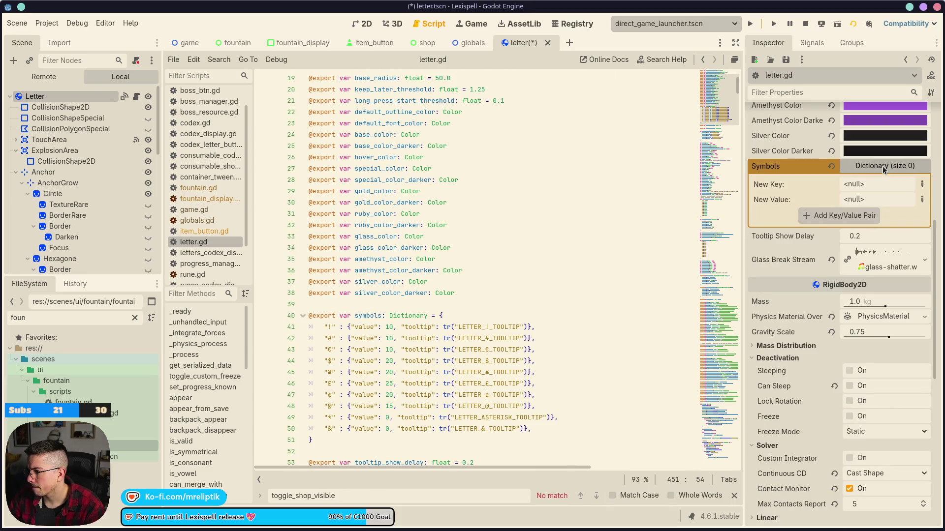
click(882, 166)
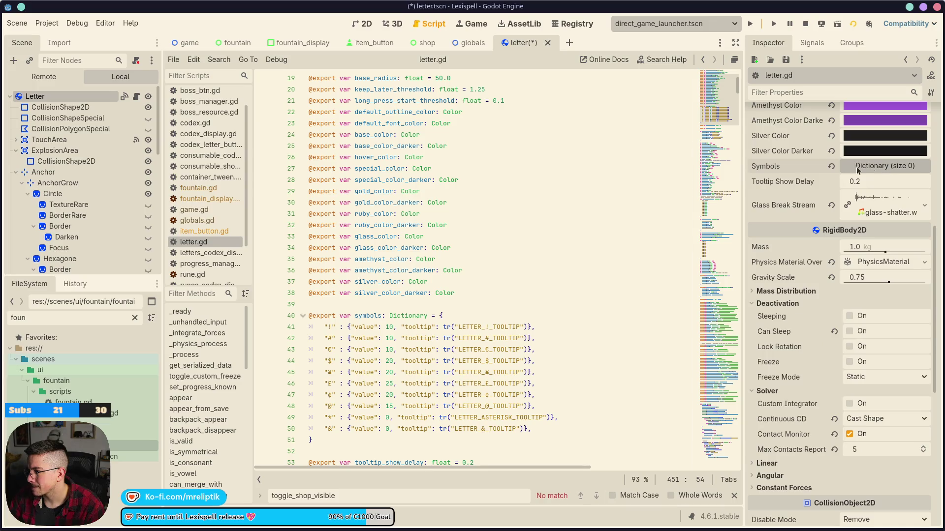
click(832, 167)
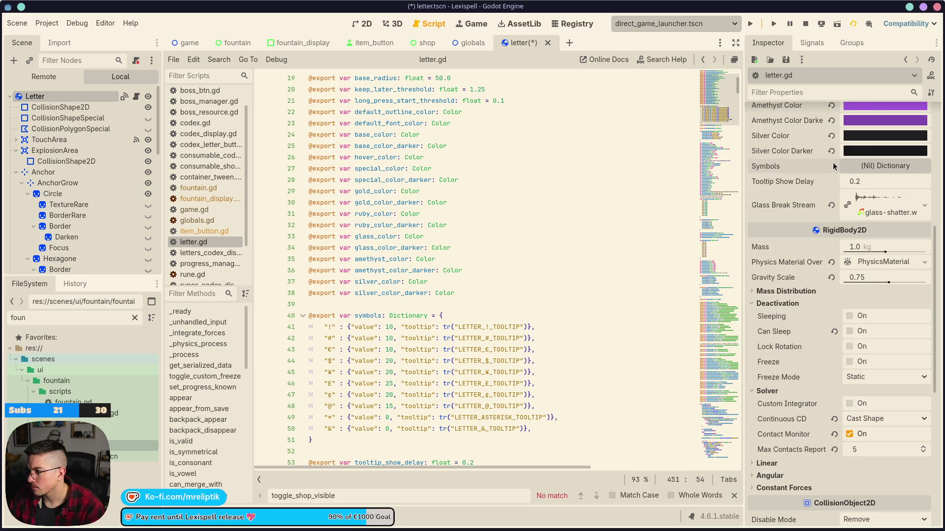
key(ctrl+s)
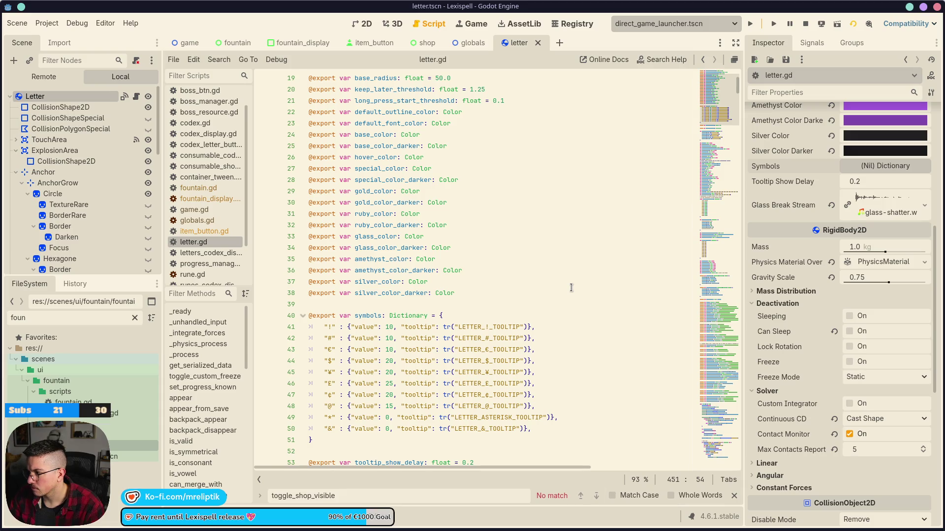
Step: Stop the running game and show the letter scene's Letter root node properties
scroll(625, 279, up, 2)
scroll(625, 280, down, 8)
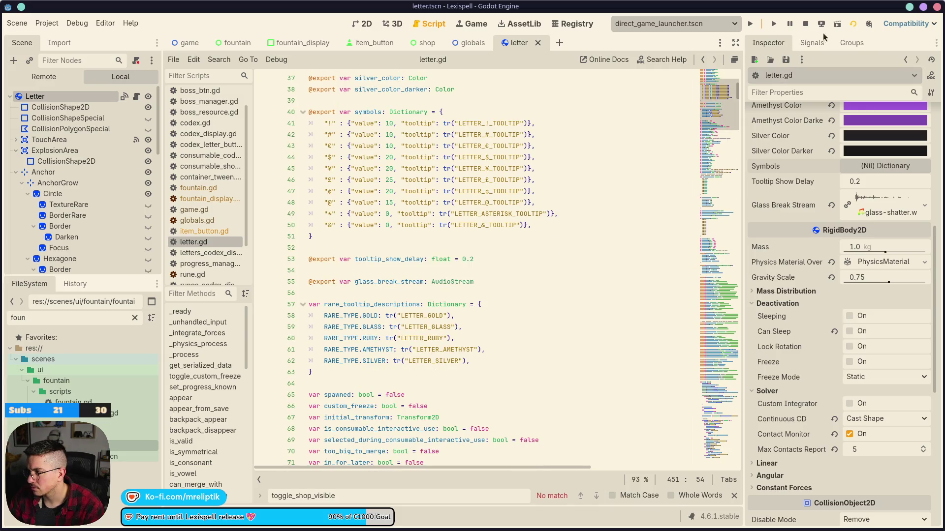
click(806, 25)
click(471, 42)
click(519, 42)
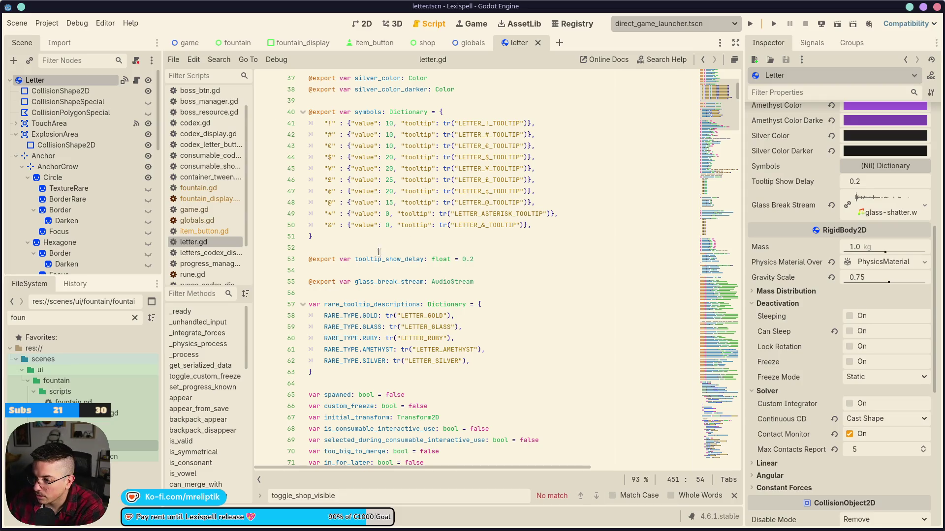
click(395, 273)
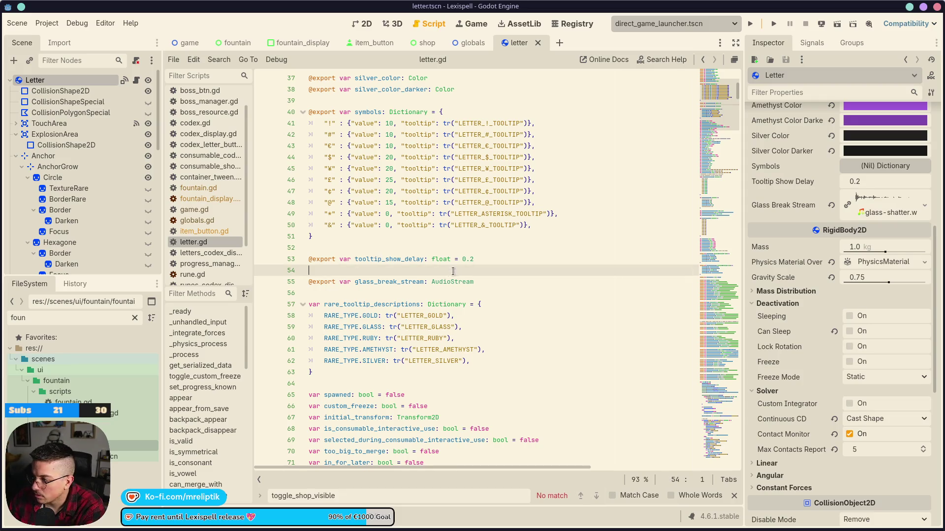
double_click(393, 259)
click(343, 305)
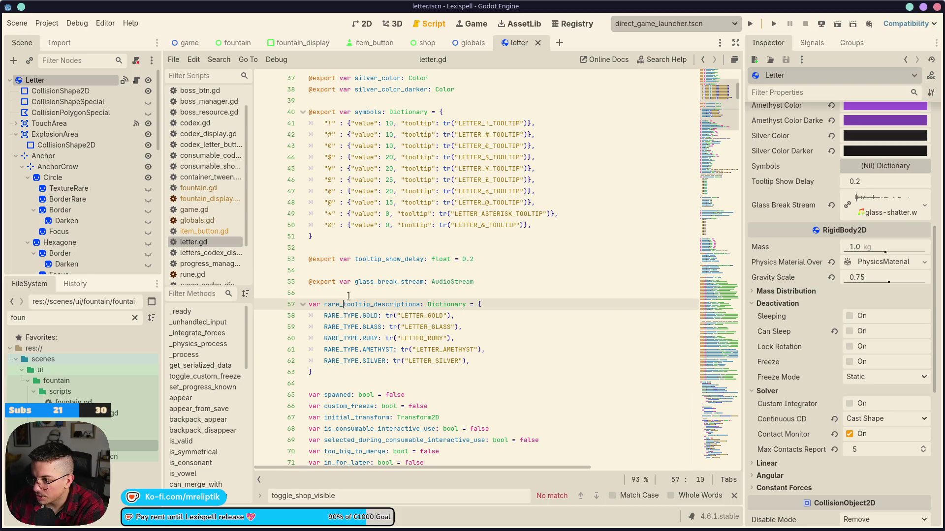
scroll(448, 244, up, 9)
scroll(448, 243, up, 1)
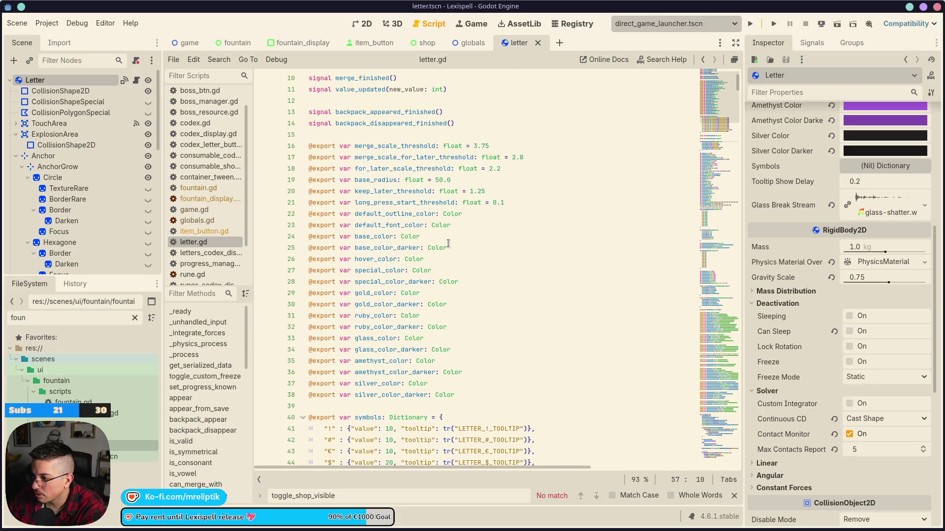
click(470, 396)
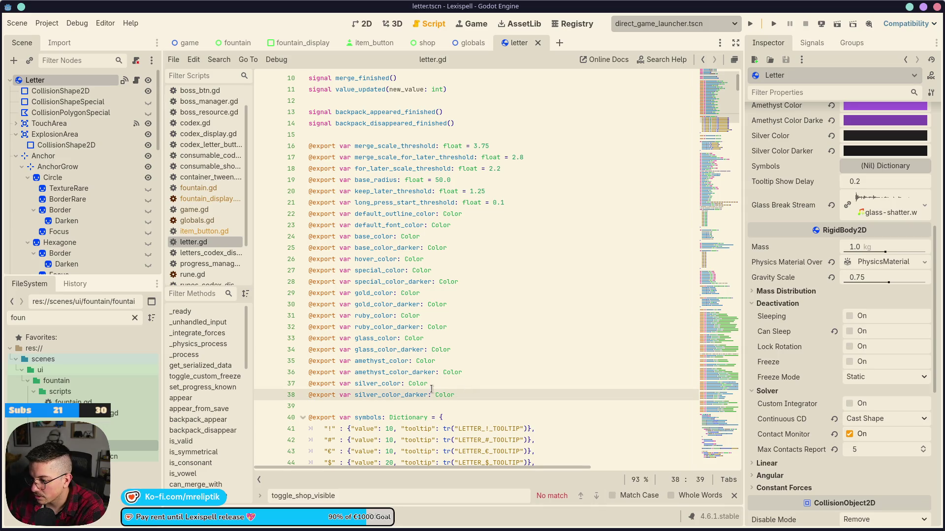
click(460, 382)
click(480, 372)
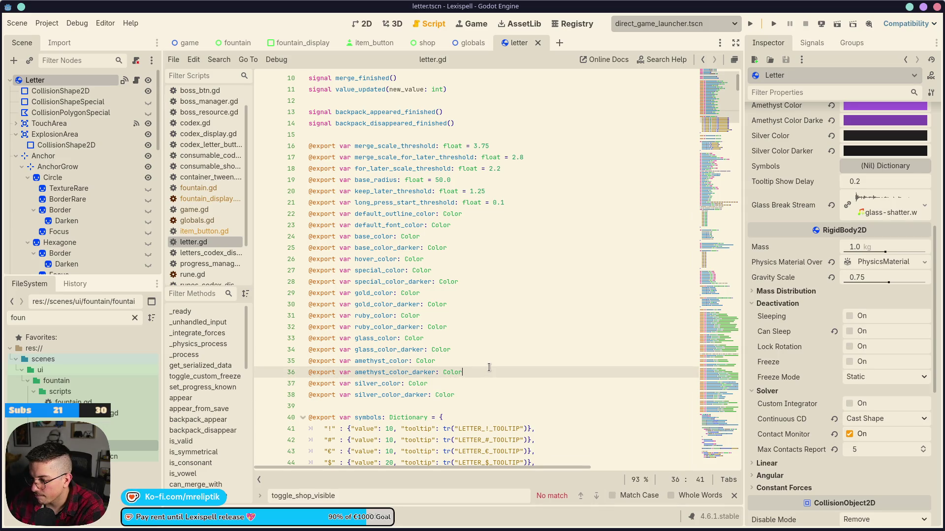
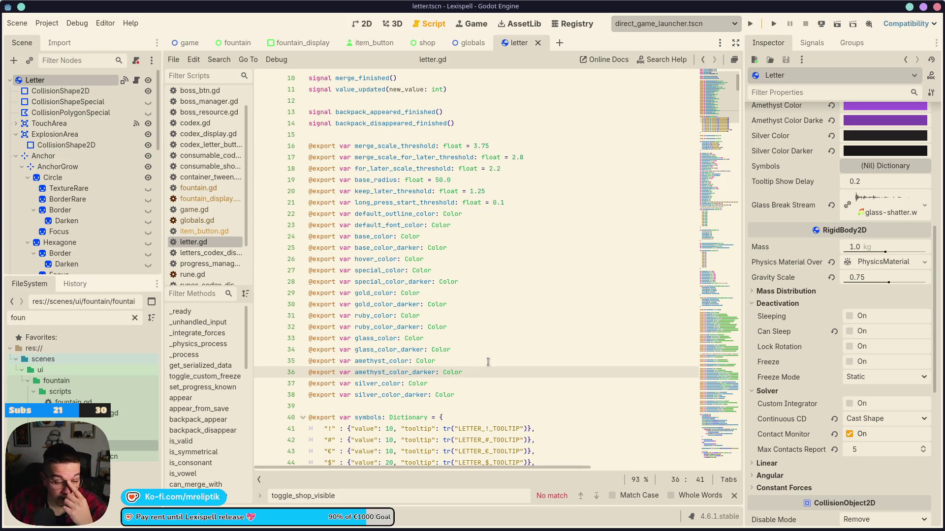
drag(487, 372, 303, 237)
key(ctrl+c)
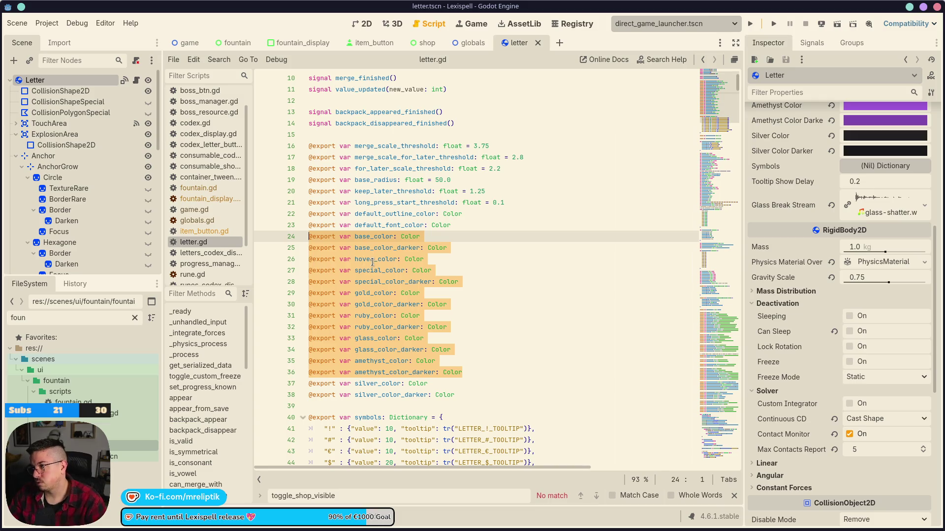
click(374, 44)
click(141, 80)
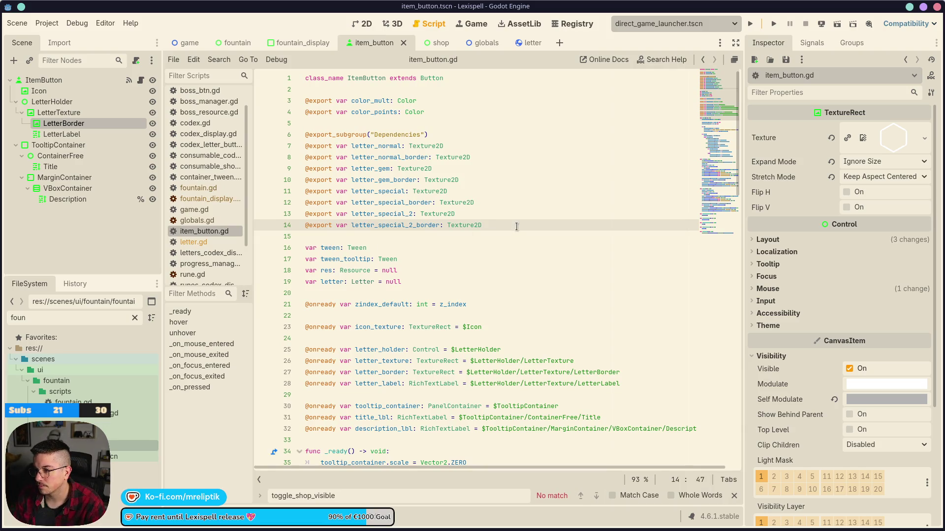
key(Up)
key(Up)
key(Up)
key(Return)
key(Return)
key(Up)
text(@export)
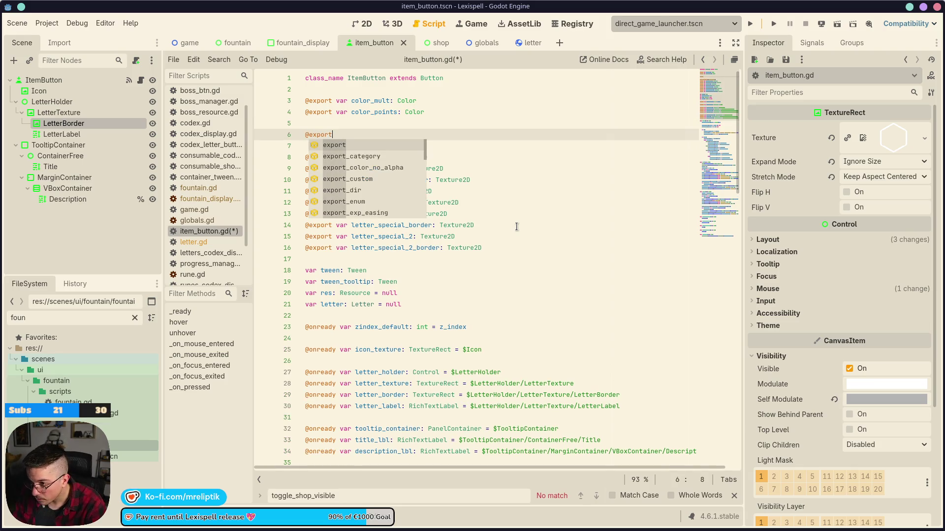
text(_subg)
key(Return)
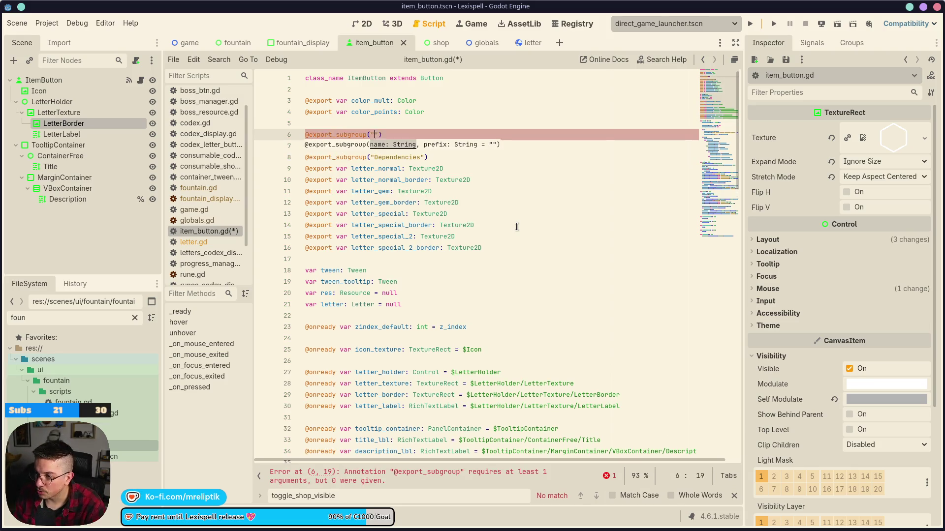
text(")
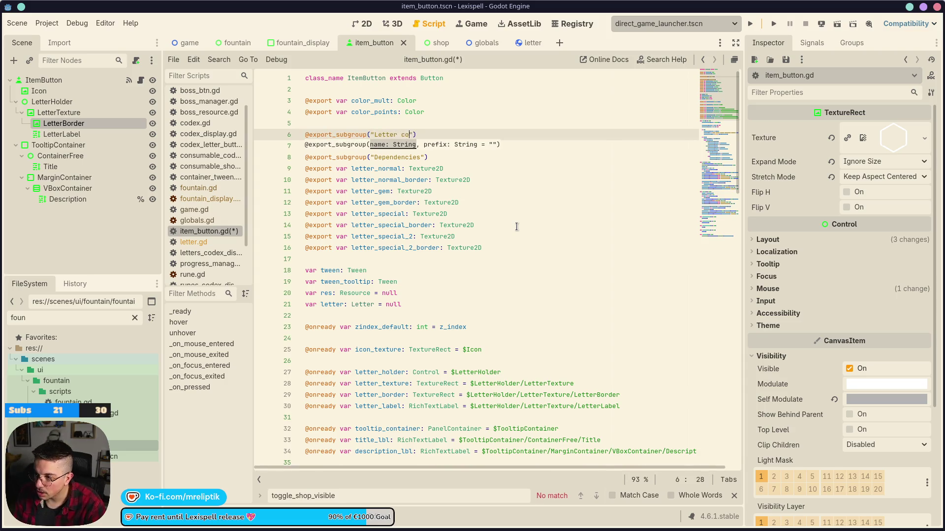
key(End)
key(Return)
key(ctrl+v)
key(ctrl+s)
click(446, 214)
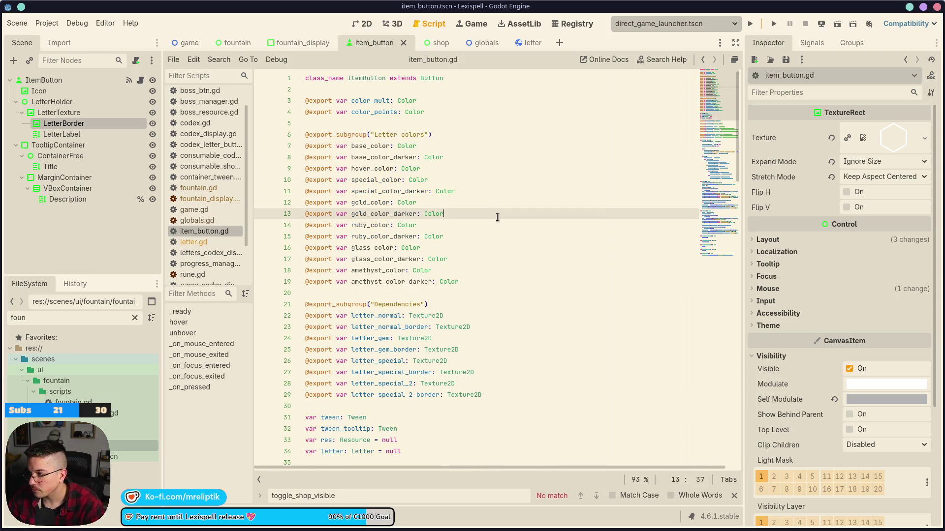
click(43, 80)
Step: Expand Letter Colors, compare with the Letter scene, and set Special Color to light grey
scroll(831, 333, up, 10)
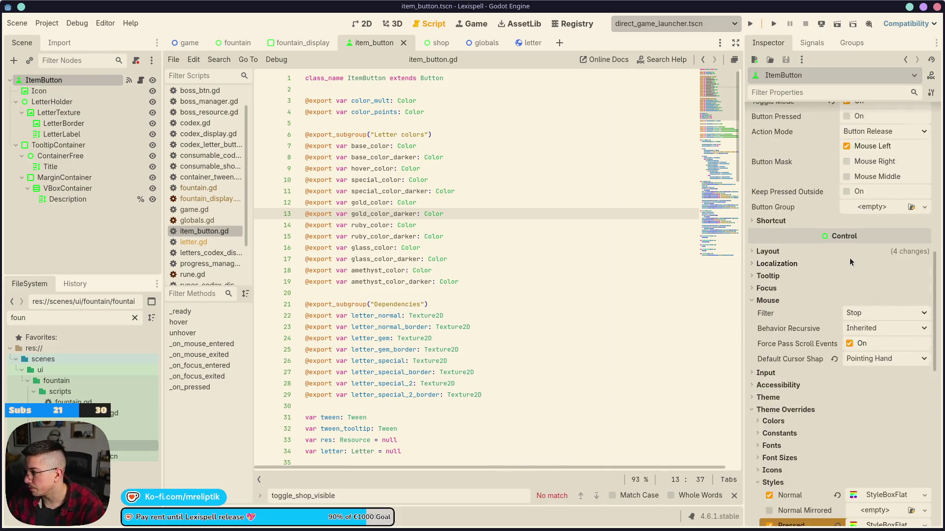
click(782, 158)
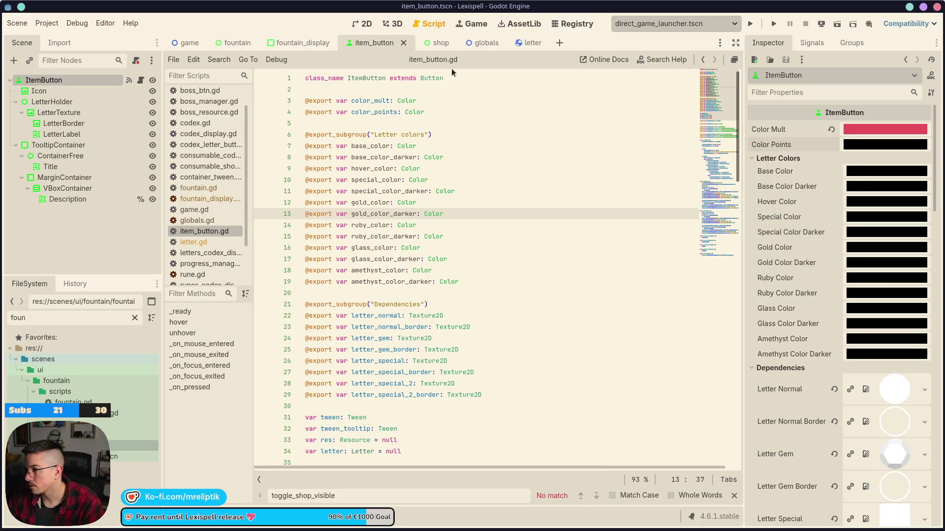
click(523, 42)
scroll(799, 220, up, 5)
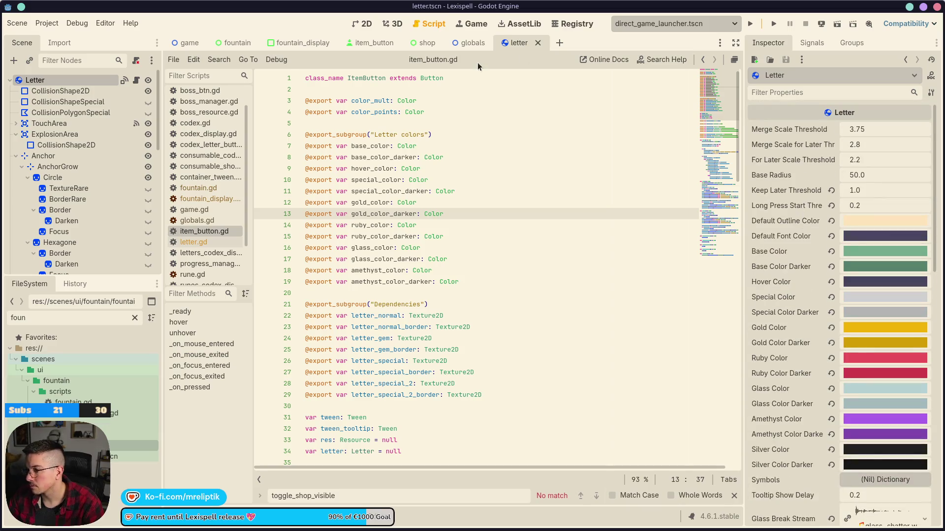
click(374, 42)
click(888, 484)
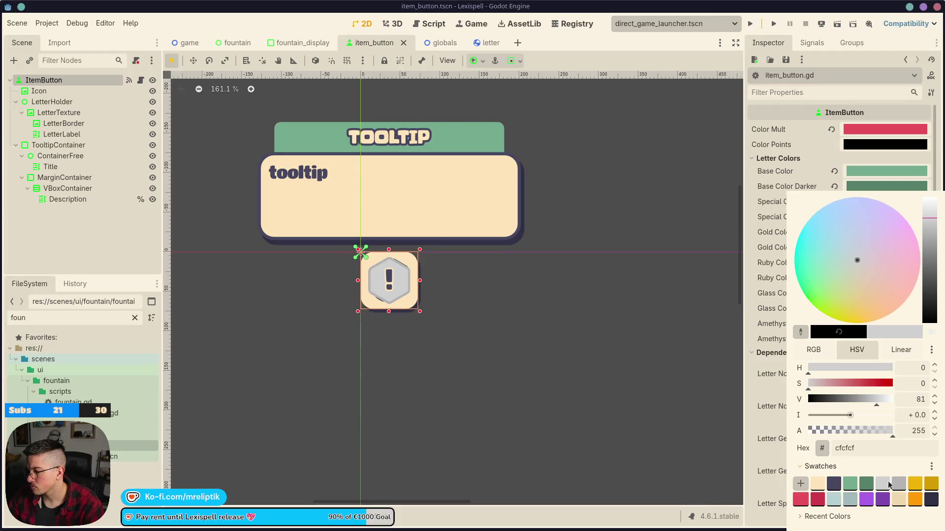
click(778, 233)
Step: Set Special Color Darker to grey and Gold Color to yellow from the swatches
click(858, 219)
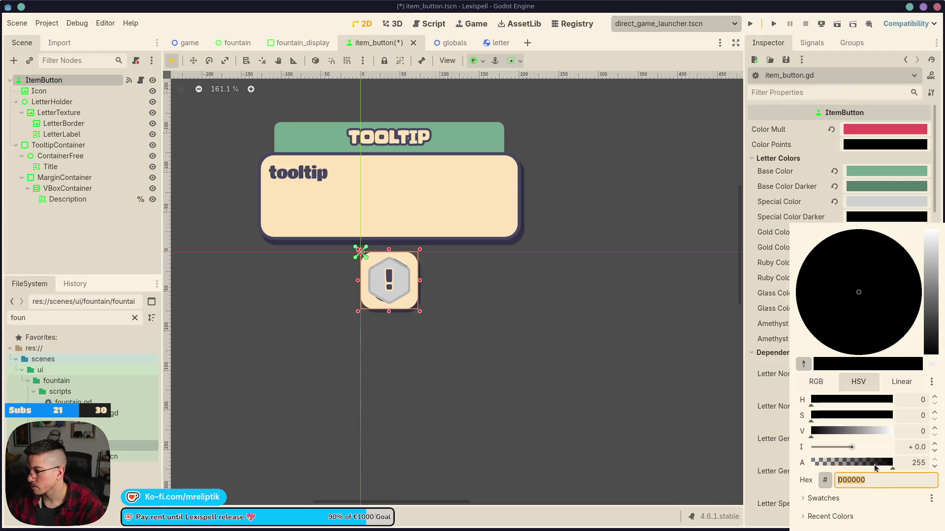
click(812, 499)
click(896, 486)
click(796, 235)
click(868, 232)
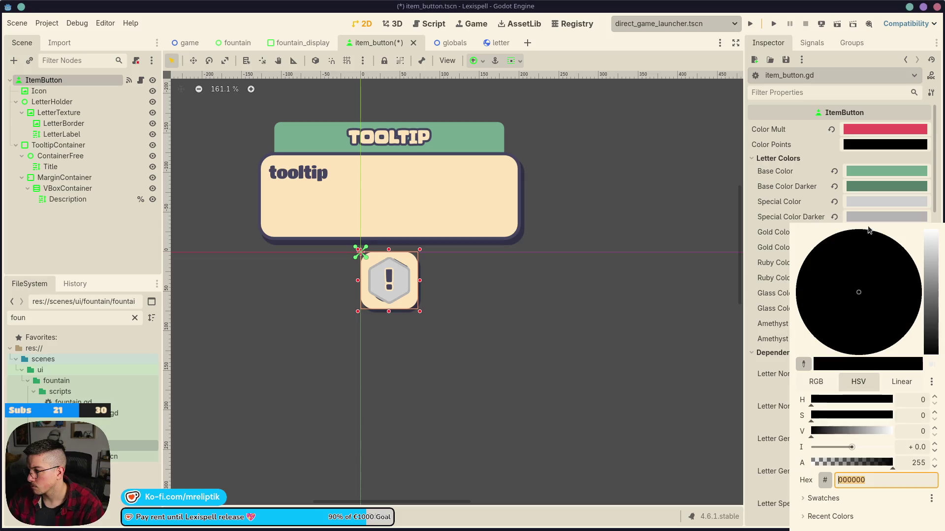
click(821, 497)
click(915, 484)
click(770, 256)
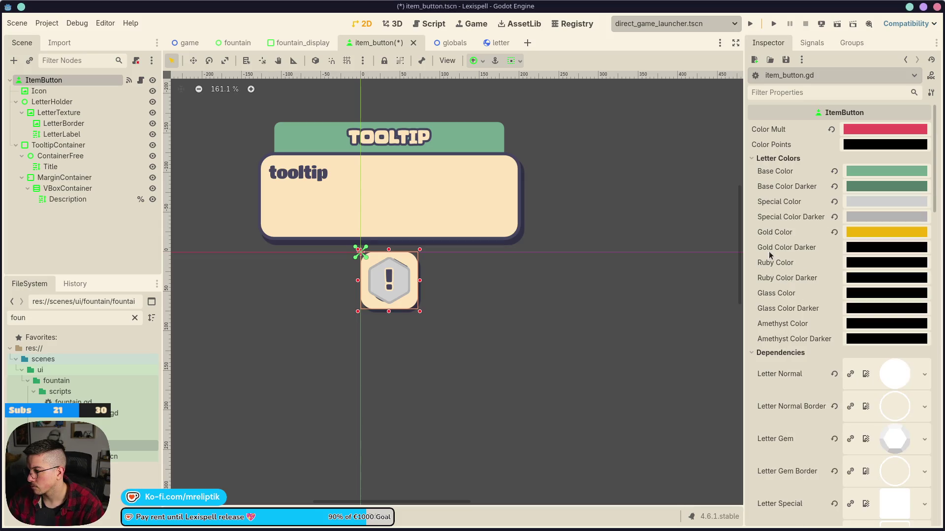
Step: Set Gold Color Darker to dark yellow and Ruby Color to red
click(868, 251)
click(820, 498)
click(931, 484)
click(783, 248)
click(886, 262)
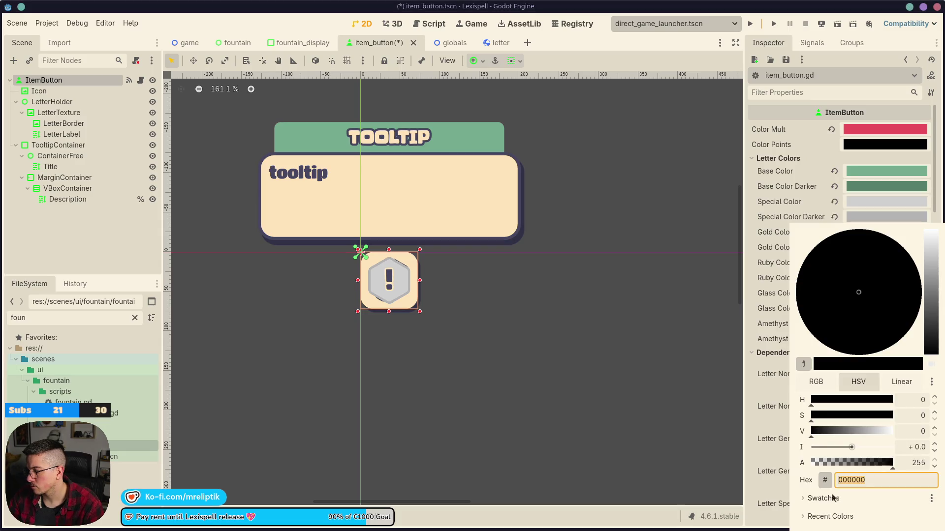
click(812, 498)
click(801, 500)
click(781, 280)
Step: Set Ruby Color Darker to dark red and Glass Color to light blue
click(862, 278)
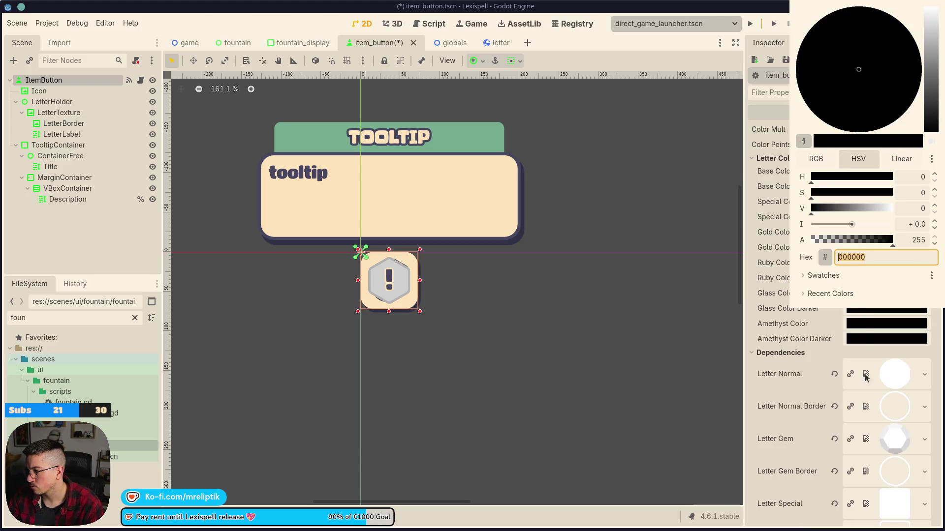
click(831, 278)
click(817, 308)
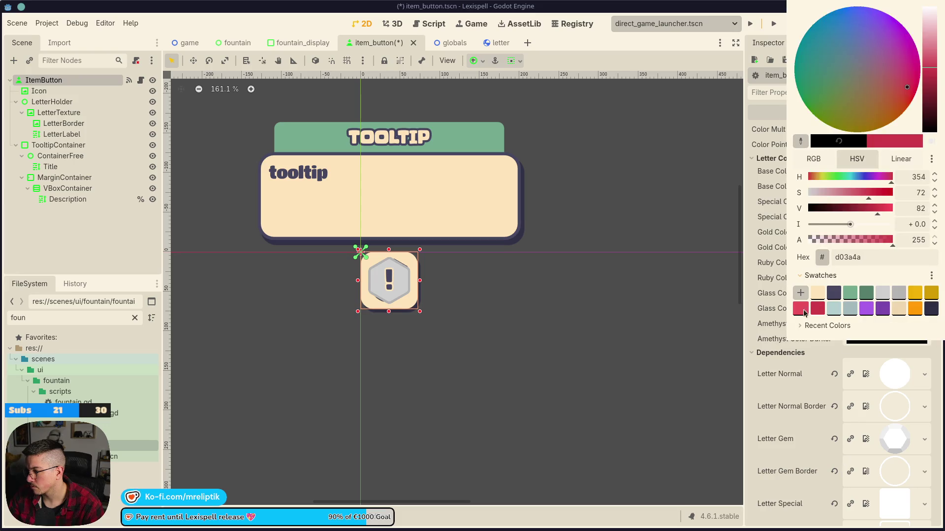
click(782, 294)
click(866, 324)
click(821, 276)
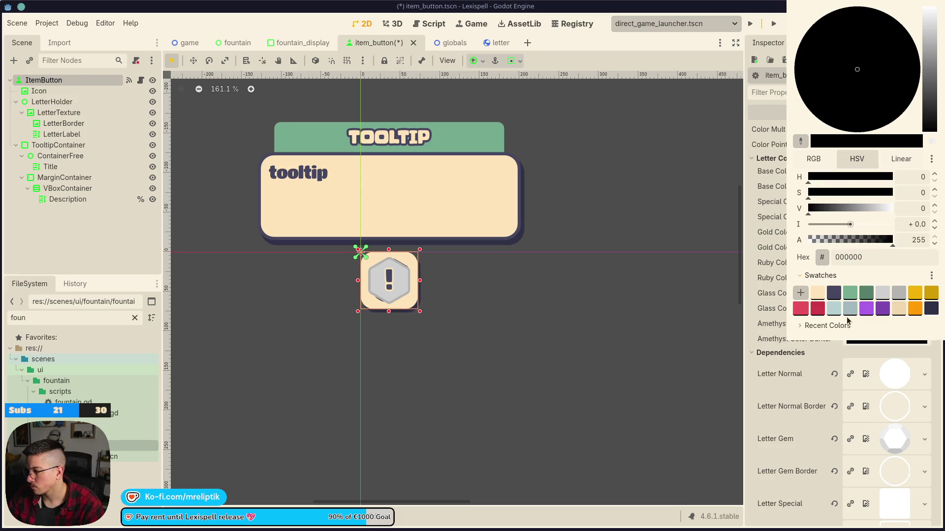
click(832, 314)
click(786, 283)
Step: Set Glass Color Darker to grey-blue and Amethyst Color to purple
click(866, 309)
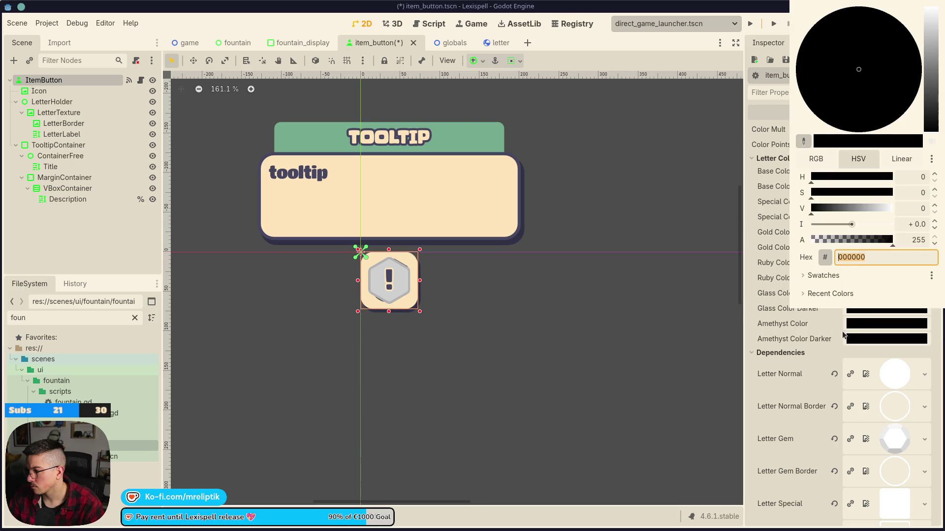
click(823, 275)
click(852, 307)
key(Escape)
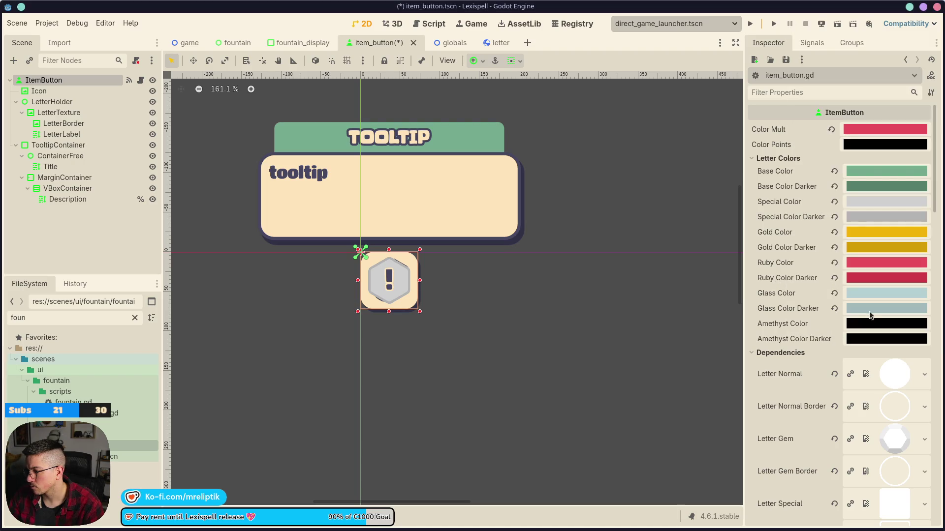
click(865, 323)
click(821, 283)
click(866, 316)
click(765, 331)
Step: Set Amethyst Color Darker to dark purple and save the ItemButton scene
click(866, 339)
click(821, 298)
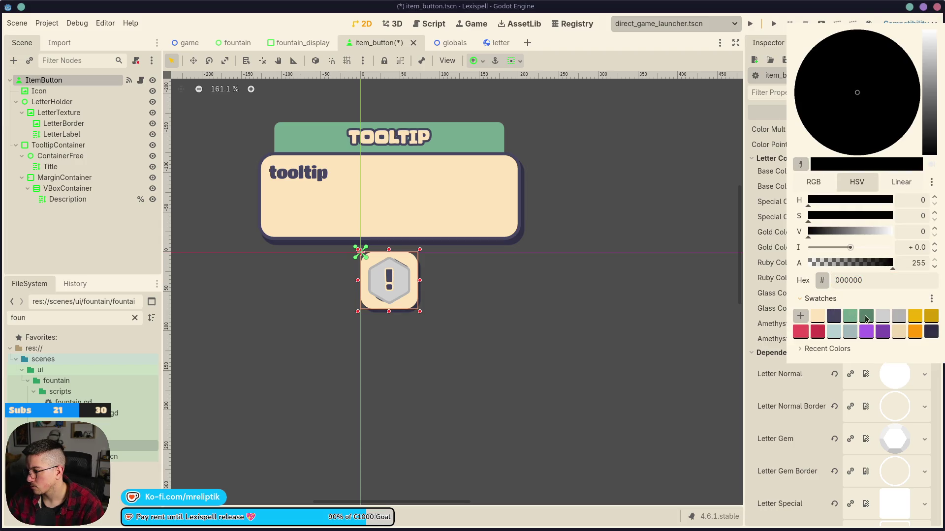
click(870, 333)
click(883, 332)
click(740, 299)
key(ctrl+s)
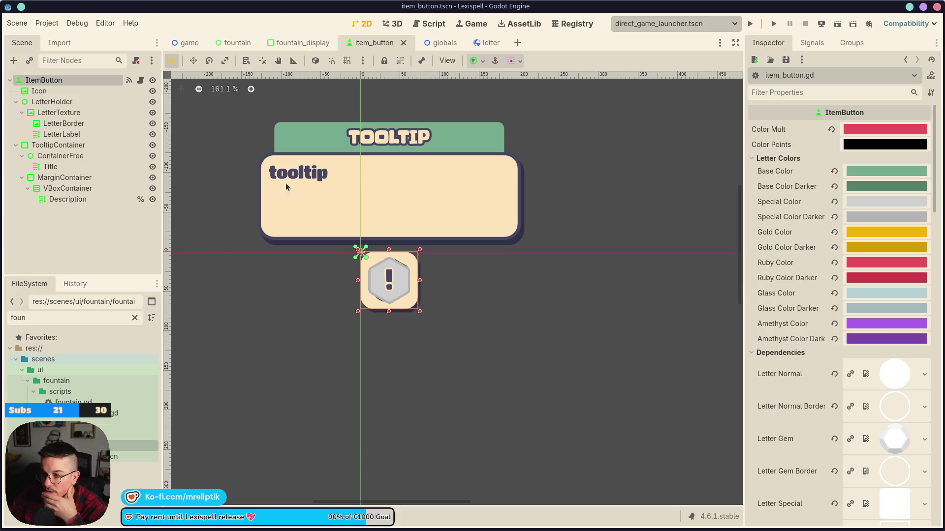
Step: Add a letter_texture.modulate line to the NORMAL letter case in item_button.gd and save
click(140, 80)
scroll(460, 314, down, 5)
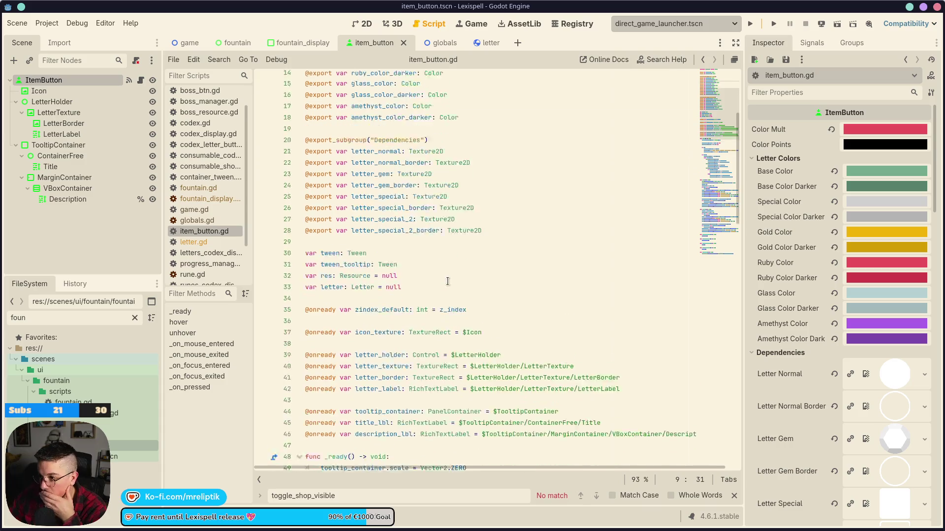
scroll(460, 314, down, 8)
scroll(460, 314, up, 4)
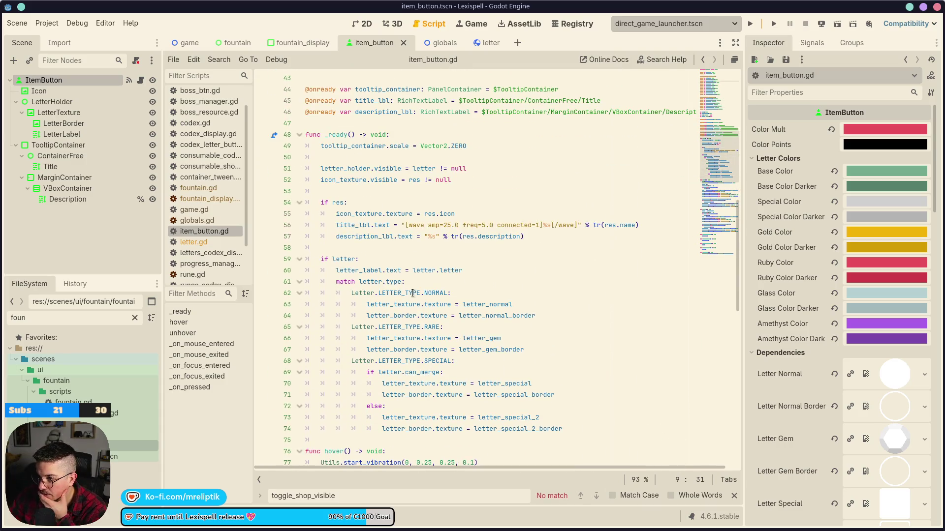
click(346, 270)
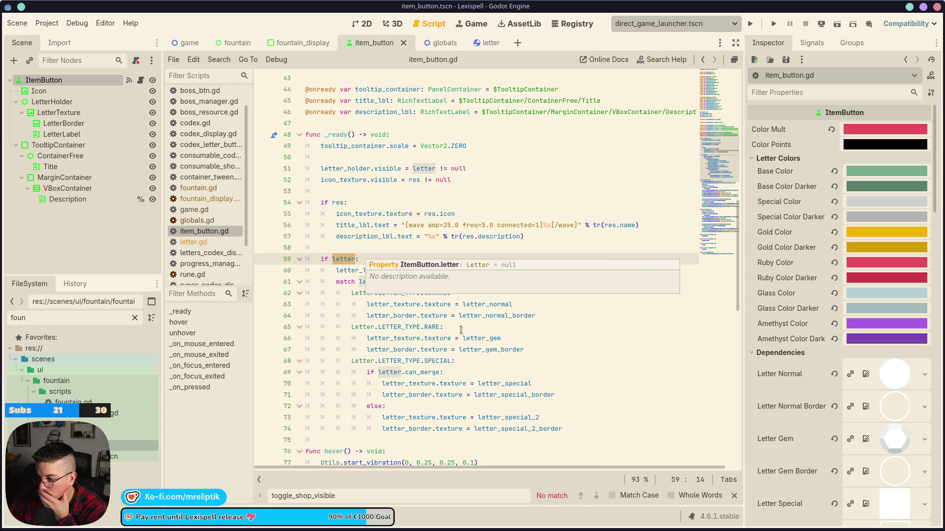
click(433, 315)
click(551, 320)
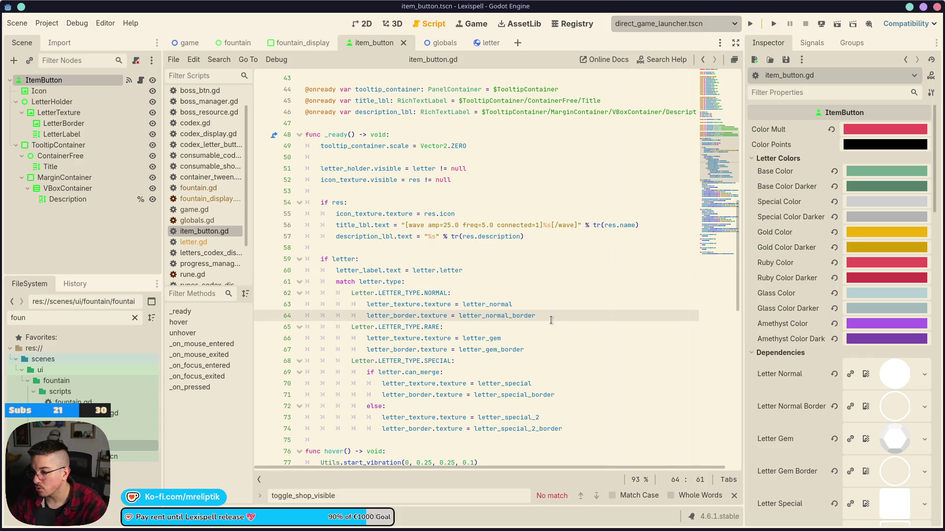
key(Return)
text(letter)
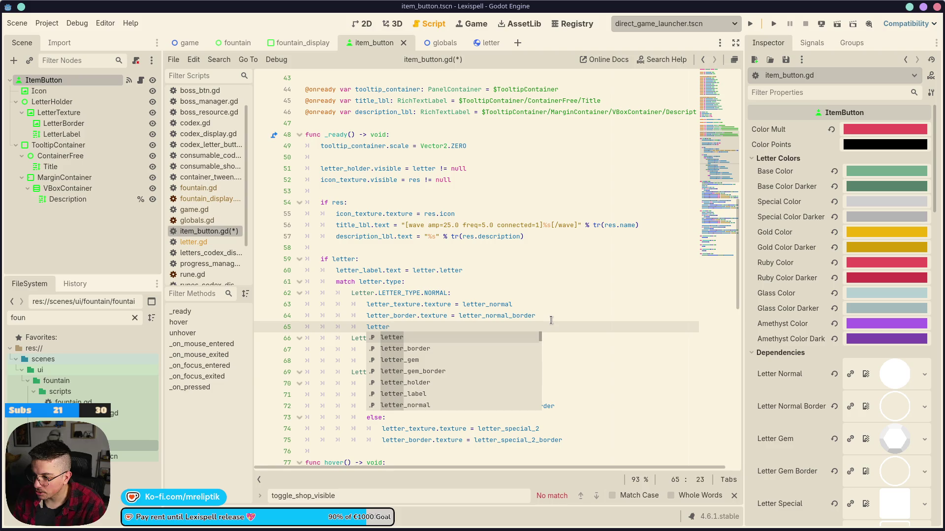
key(Down)
text(_texture.)
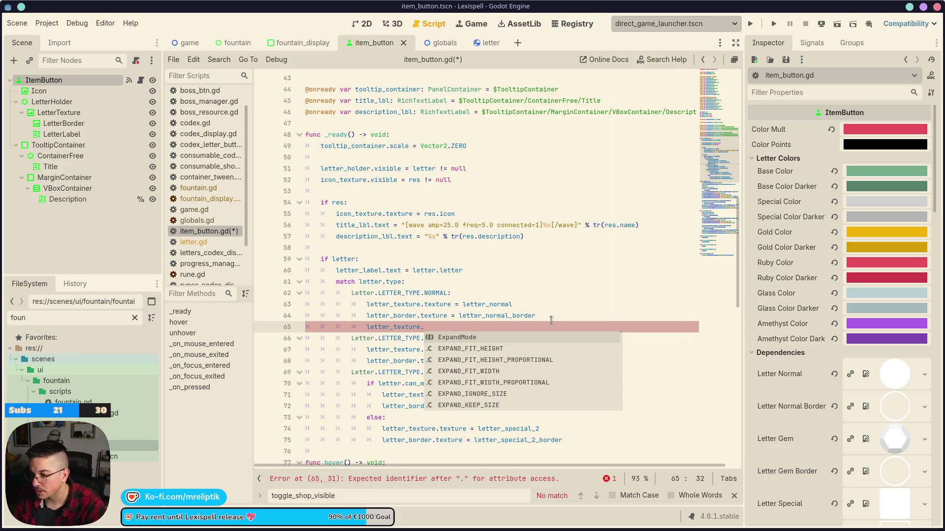
text(modulate)
key(ctrl+s)
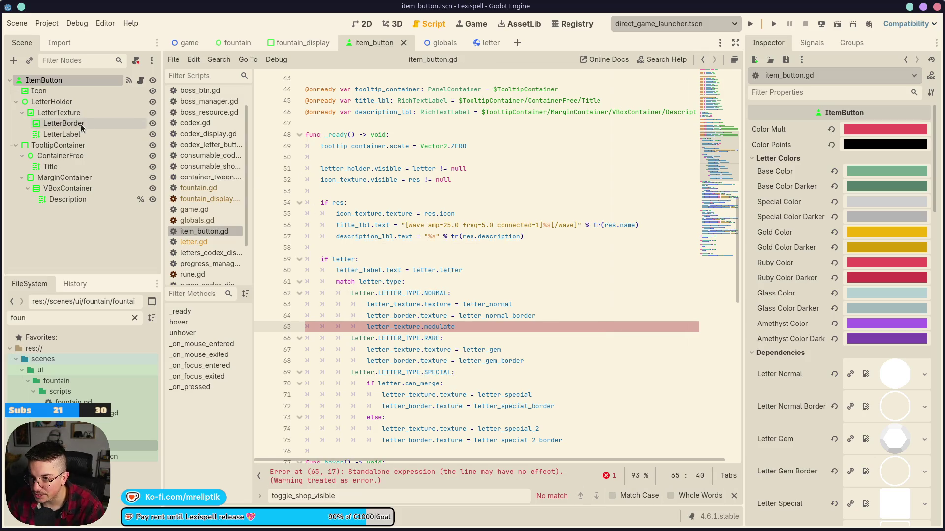
Step: Turn the new line into a self_modulate assignment on the letter texture
click(82, 126)
click(426, 327)
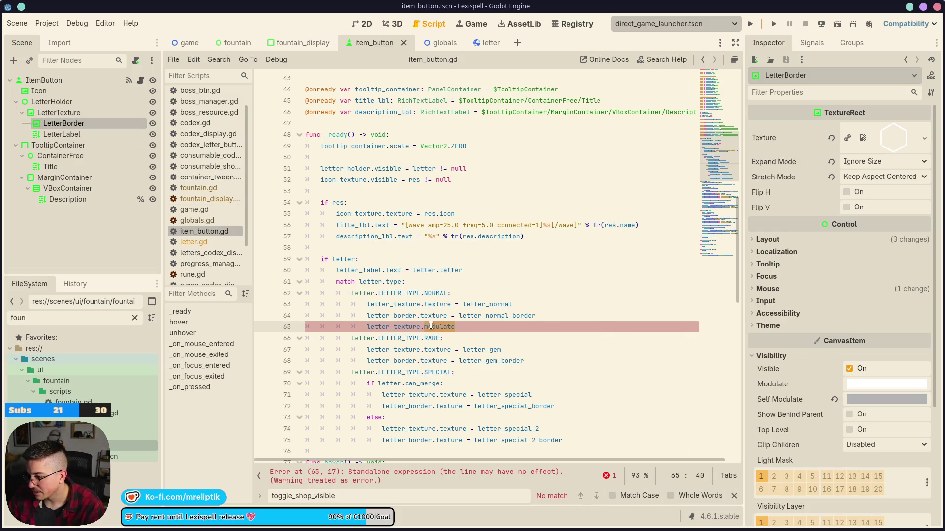
text(self)
key(Return)
text(= letter)
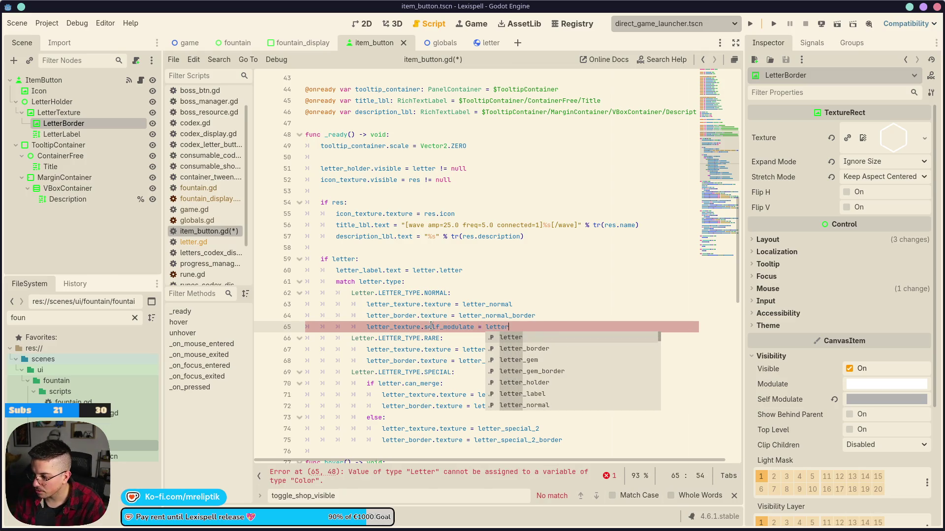
key(BackSpace)
key(BackSpace)
key(BackSpace)
key(BackSpace)
key(BackSpace)
key(BackSpace)
text(col)
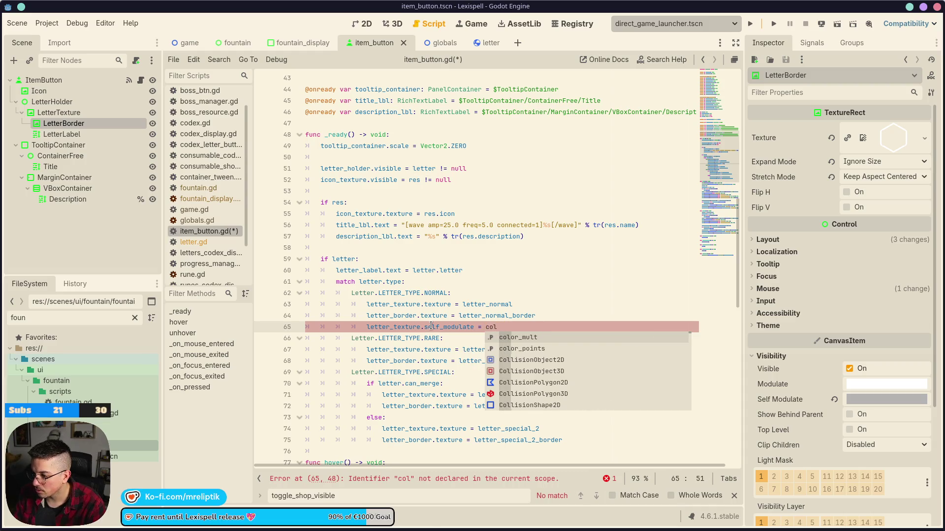
text(or)
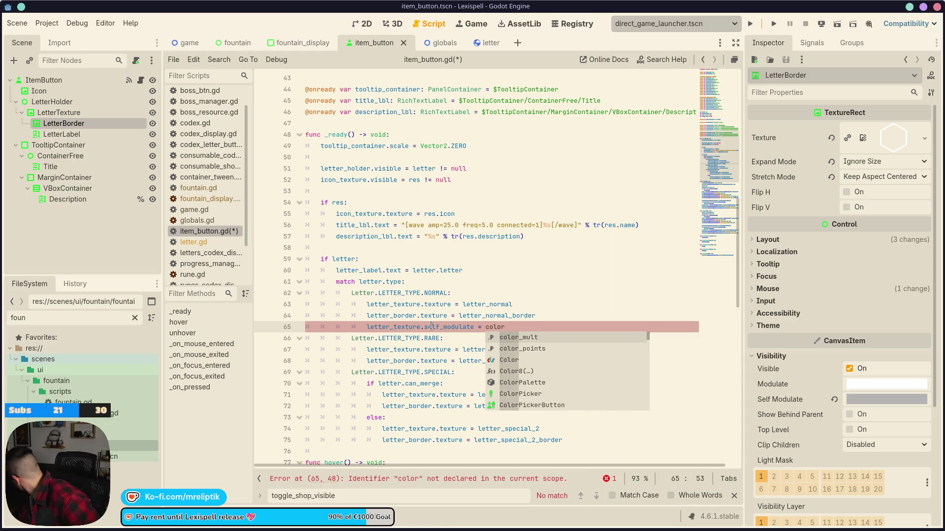
key(BackSpace)
key(BackSpace)
key(BackSpace)
key(BackSpace)
key(BackSpace)
text(letter)
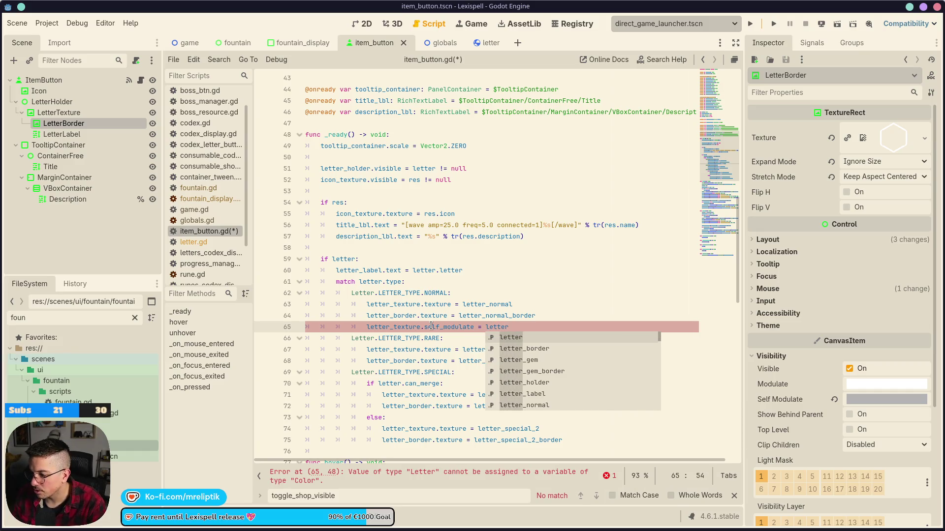
Step: Set the NORMAL letter texture's self_modulate to base_color
scroll(369, 228, up, 10)
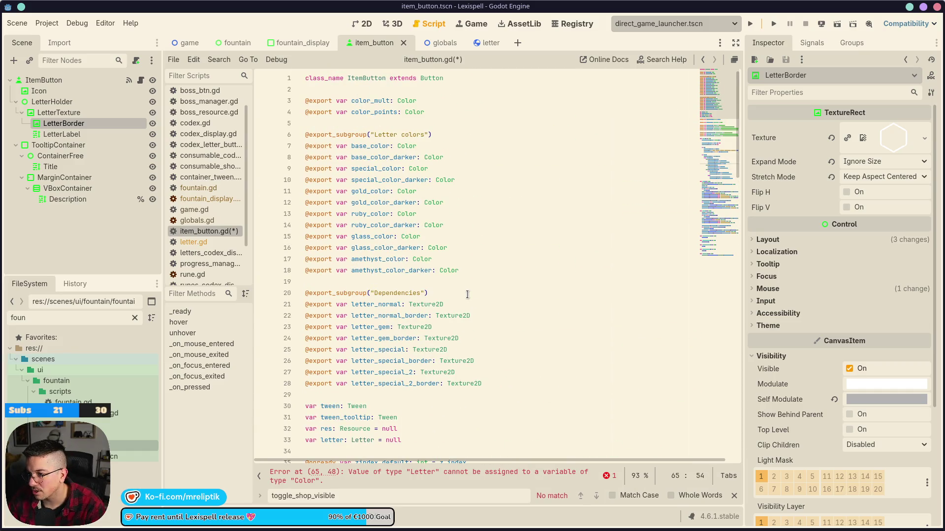
scroll(467, 295, down, 10)
key(Down)
double_click(509, 294)
text(base_c)
key(Return)
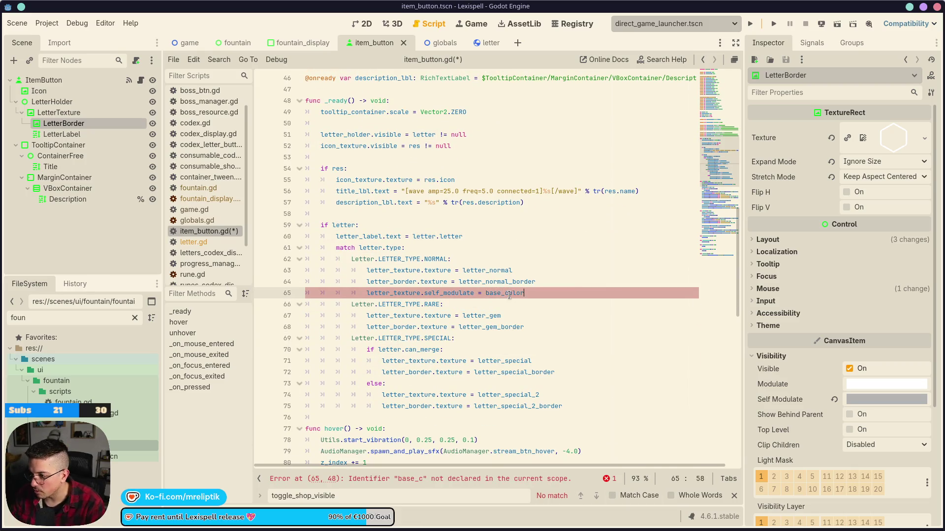
Step: Add letter_border.self_modulate = base_color_darker below it and save
key(ctrl+shift+d)
text(_darker)
key(ctrl+Left)
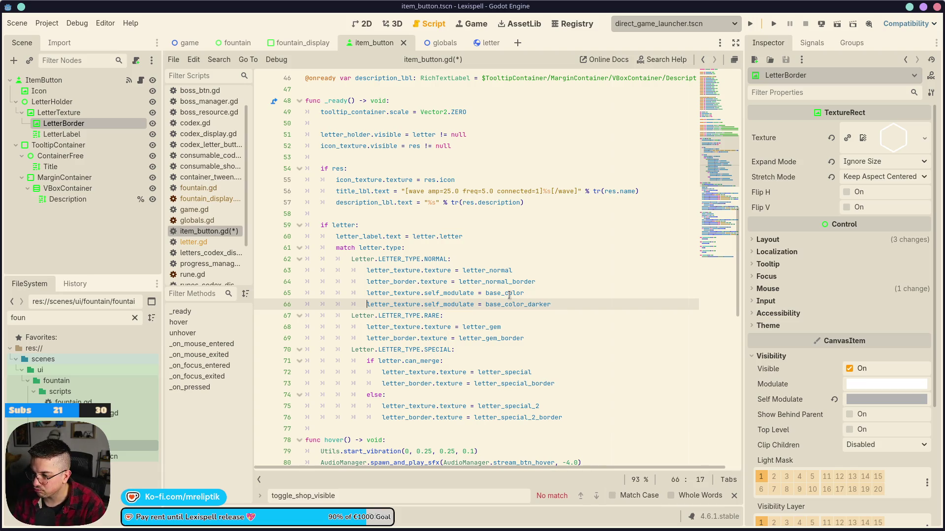
key(ctrl+shift+Right)
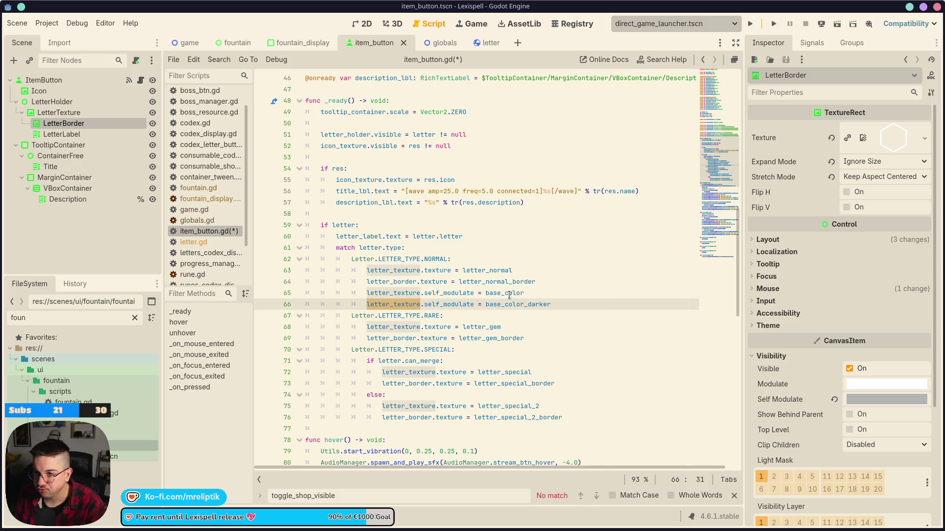
text(k)
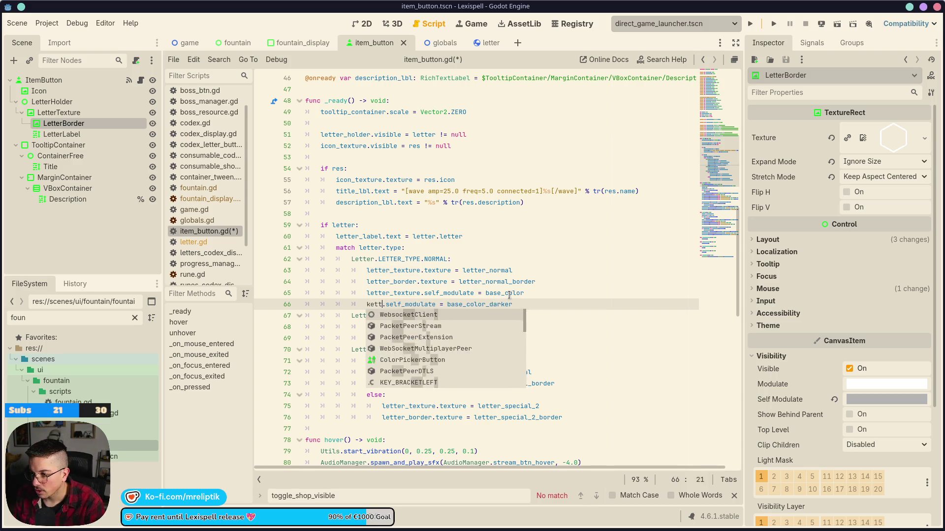
key(BackSpace)
text(letter_border)
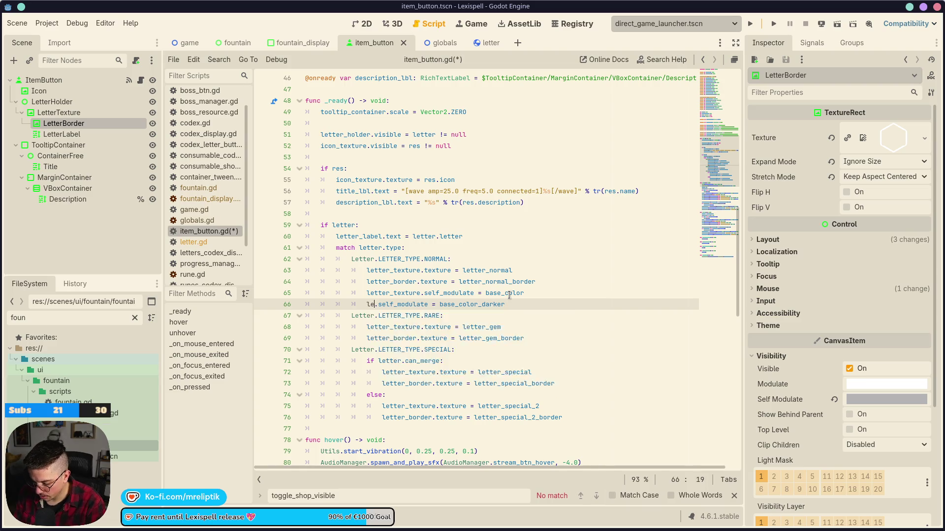
key(ctrl+s)
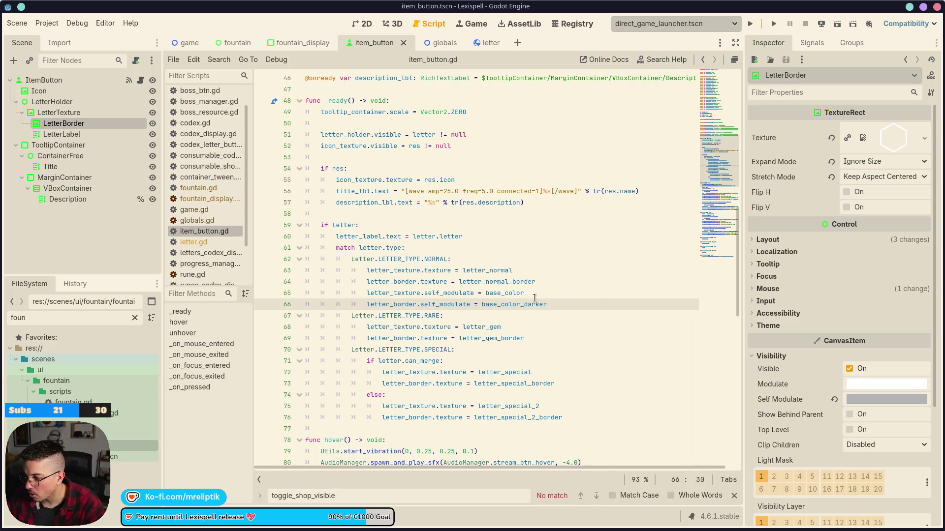
Step: Paste copies of the two tint lines into both SPECIAL letter cases
drag(561, 304, 364, 292)
key(ctrl+c)
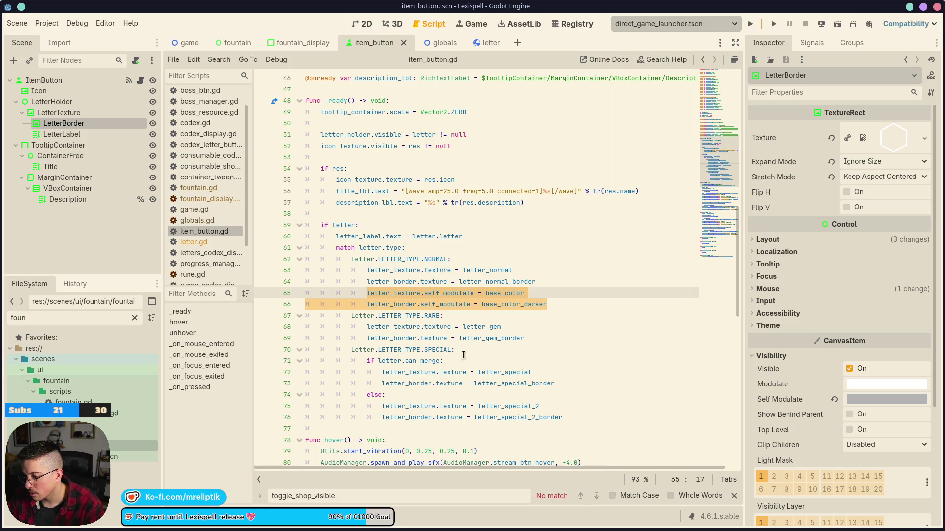
scroll(576, 317, down, 2)
click(576, 317)
key(Return)
key(ctrl+v)
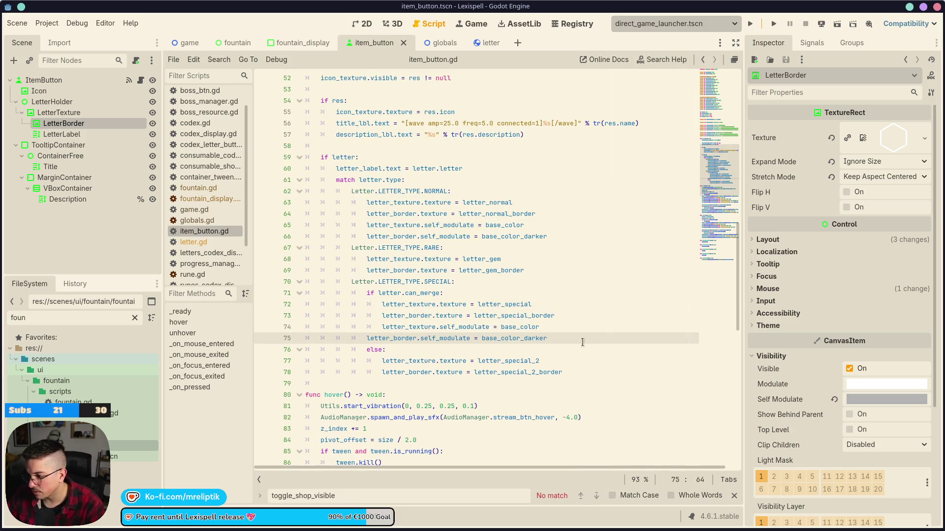
click(570, 372)
key(Return)
key(ctrl+v)
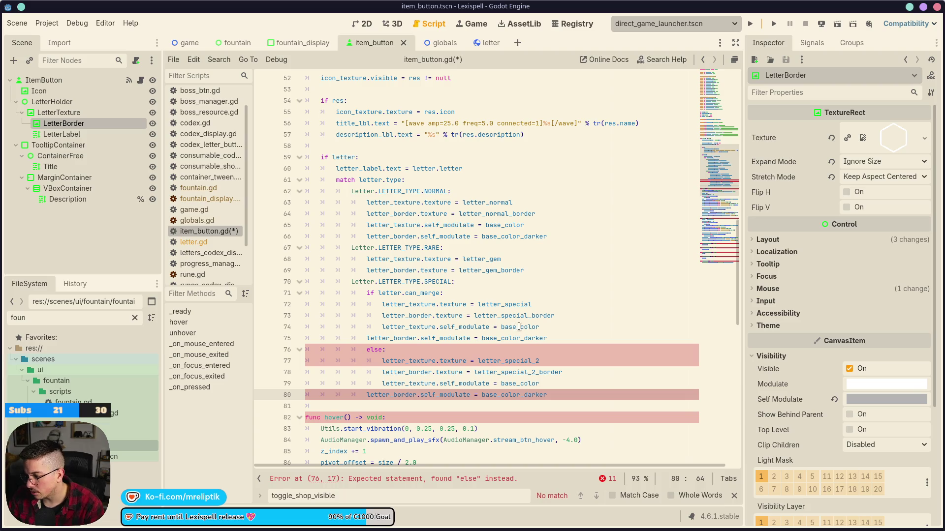
Step: Replace base_color with special_color on the texture tint in both SPECIAL cases
double_click(519, 327)
text(spec)
key(Return)
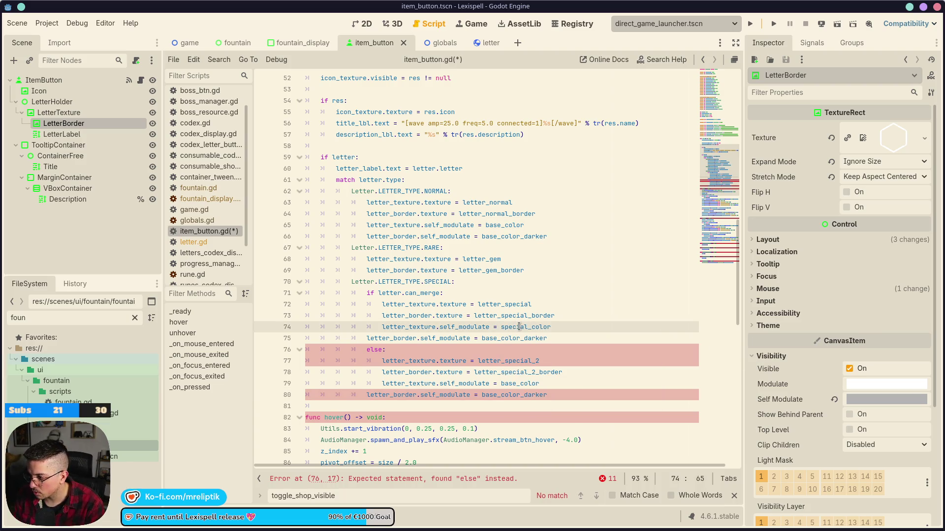
key(Down)
key(Down)
key(Down)
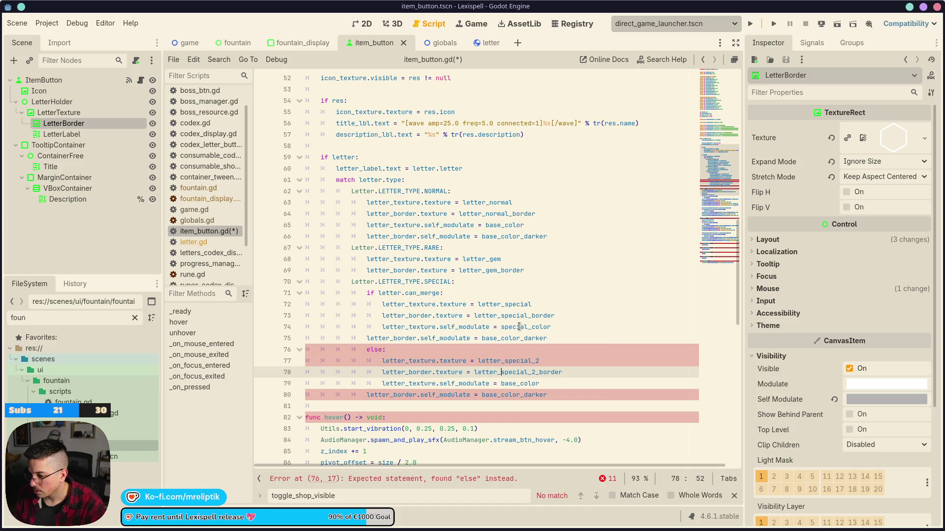
key(Down)
key(ctrl+shift+Left)
text(special_color)
key(Down)
Step: Set line 80's border tint to special_color_darker and fix its indentation
key(Home)
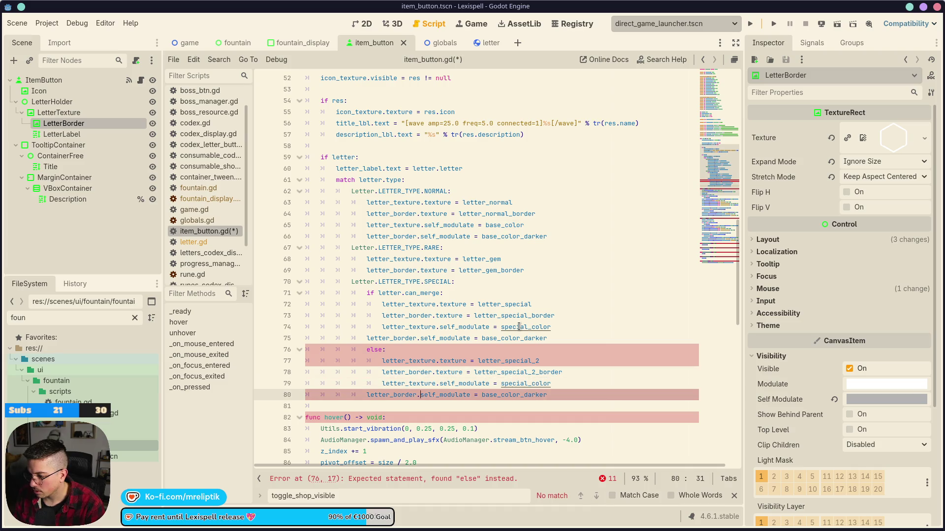
key(Tab)
key(ctrl+Right)
key(ctrl+Right)
key(ctrl+shift+Left)
text(special_color_dfa)
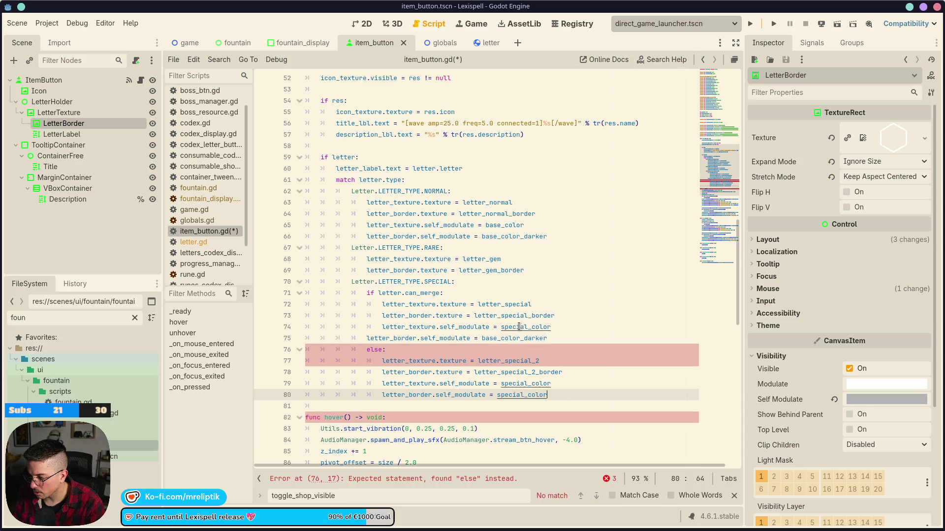
key(Return)
Step: Set the merge case border tint to special_color_darker, fix indentation, and save
key(Up)
key(Up)
key(Up)
key(Up)
key(Up)
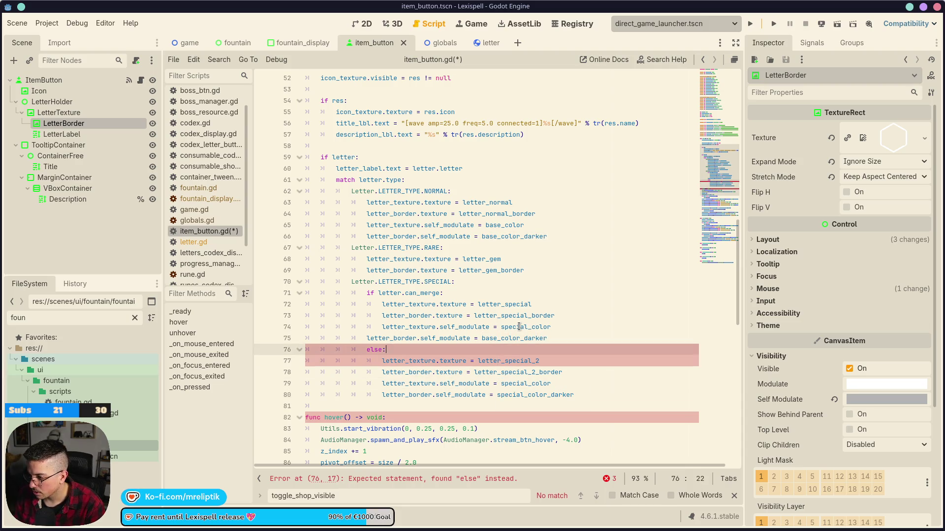
key(End)
key(ctrl+shift+Left)
text(special_color_darker)
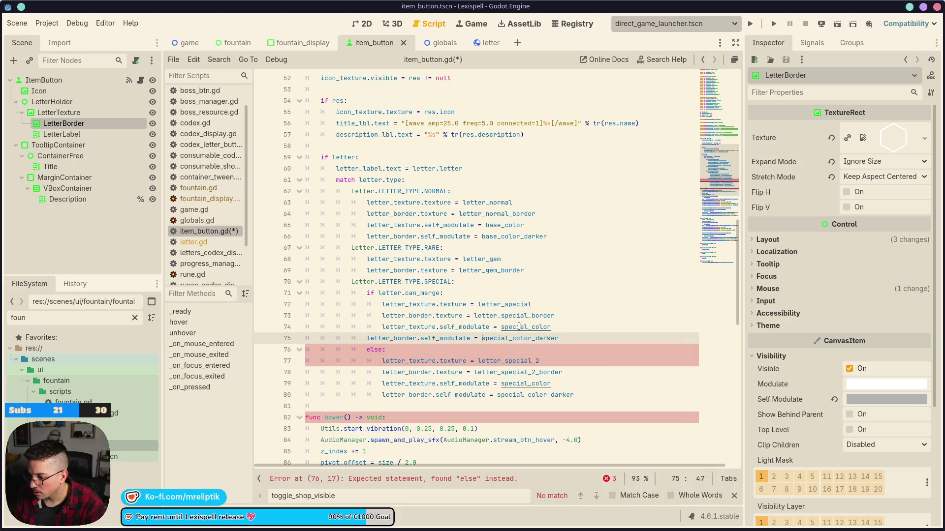
key(Home)
key(Tab)
key(ctrl+s)
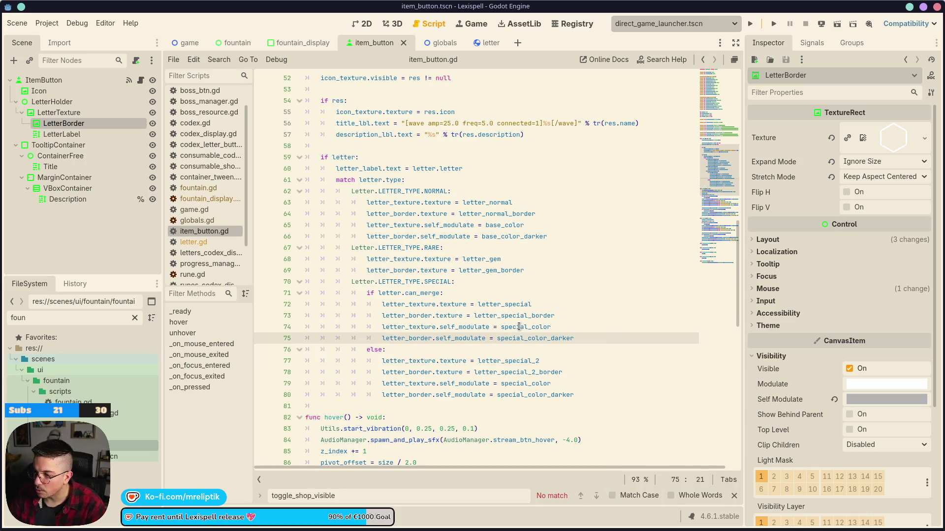
drag(578, 335, 386, 331)
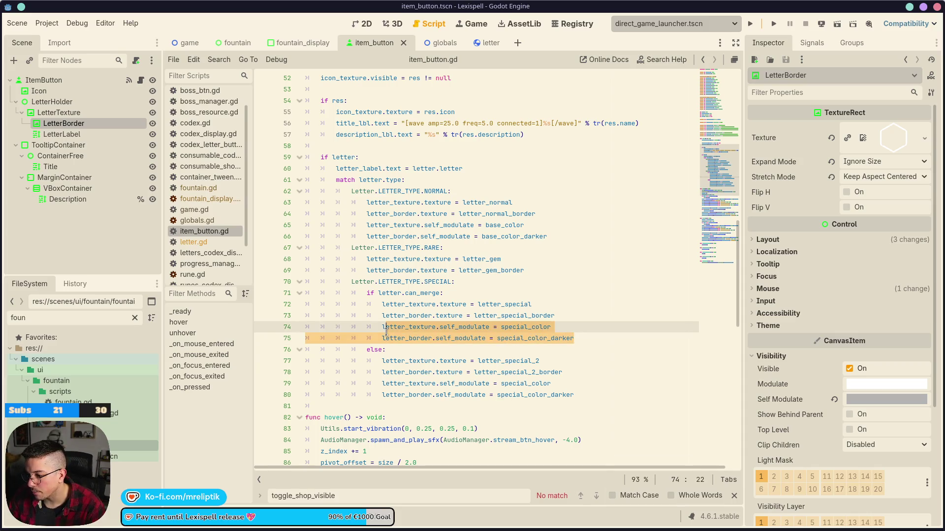
click(537, 271)
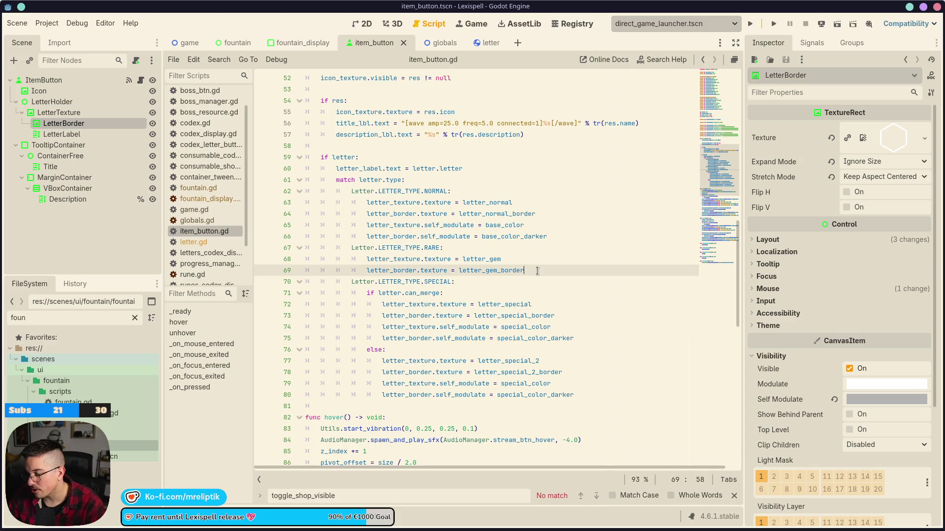
Step: Add a 'match letter.rare_type:' line and paste the tint lines beneath it
key(Return)
text(match )
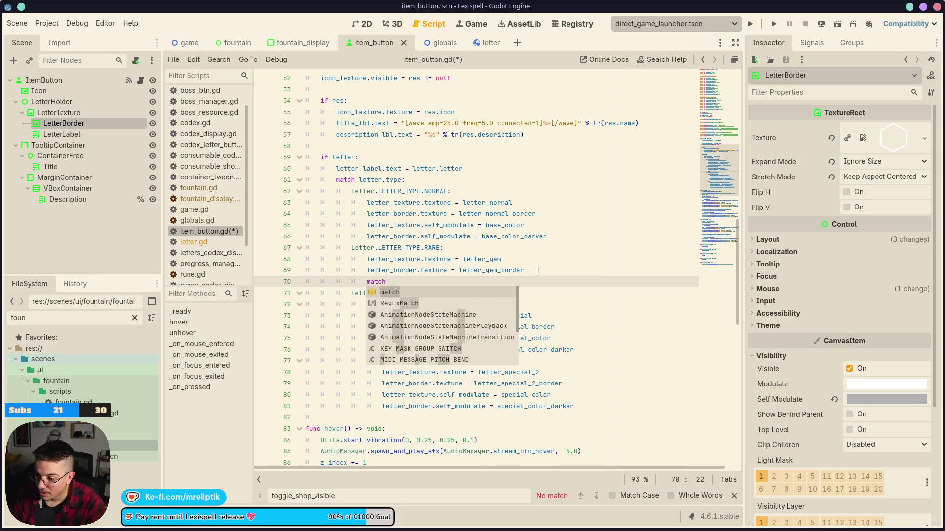
text(letter)
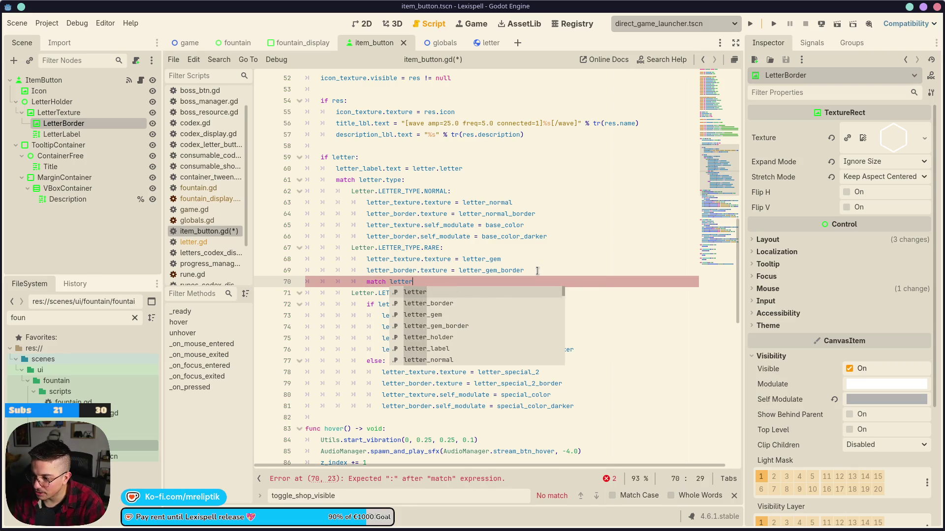
text(.rar)
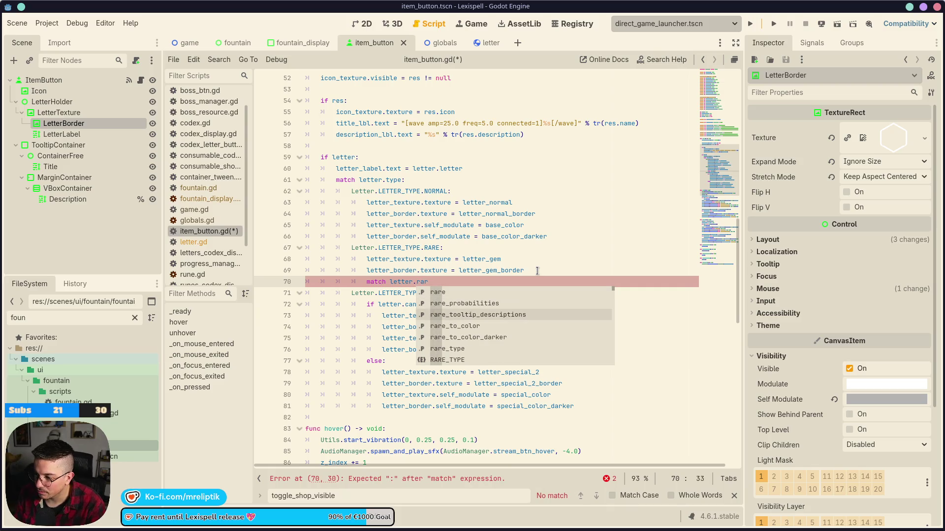
key(Return)
text(:)
key(Return)
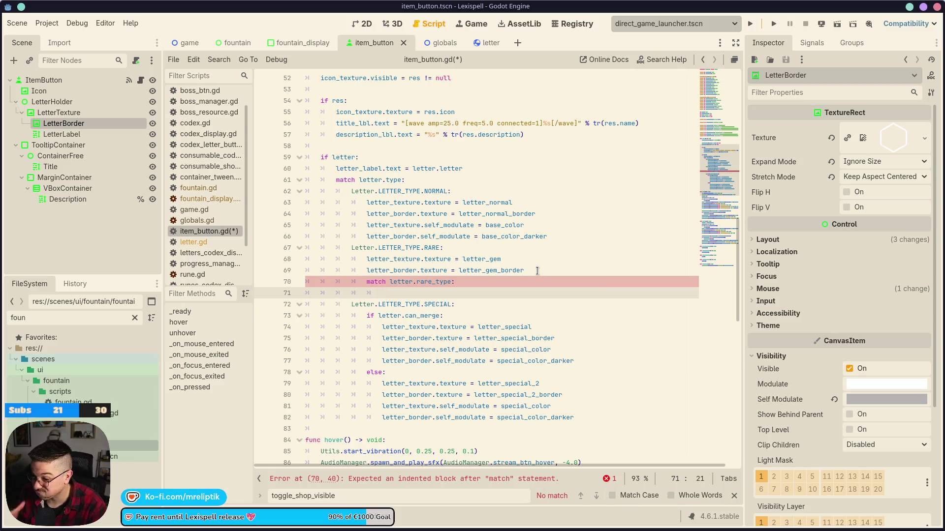
key(ctrl+v)
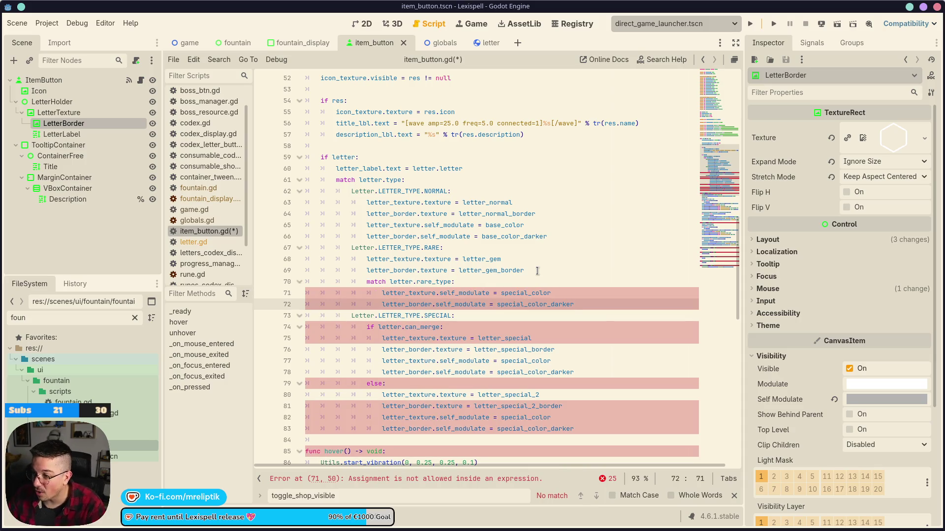
Step: Add a 'Letter.RARE_TYPE.GOLD:' case and indent its two tint lines under it
click(486, 280)
key(Return)
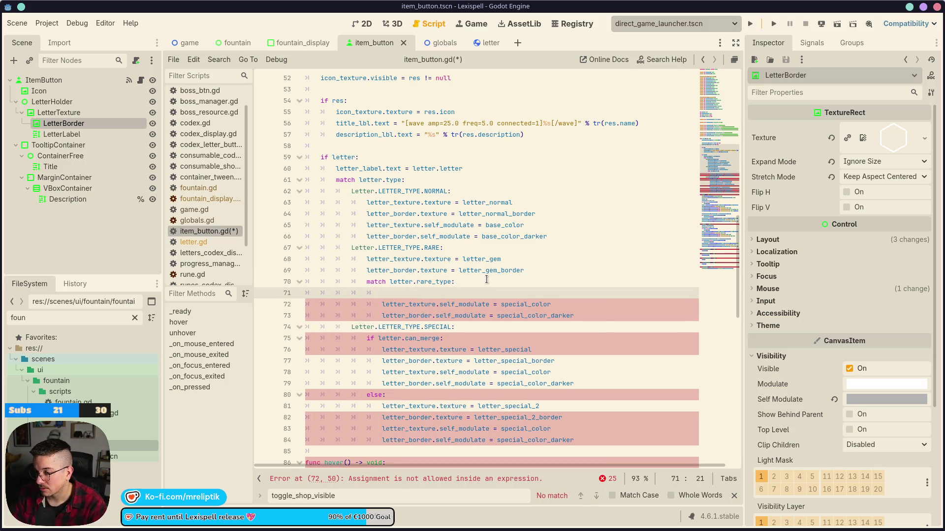
text(Letter.RA)
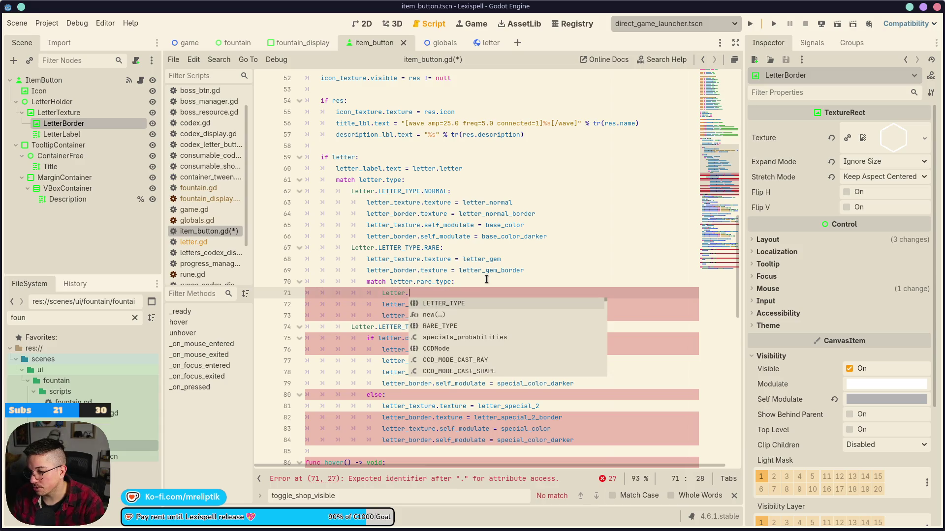
key(Return)
text(.)
key(Down)
key(Return)
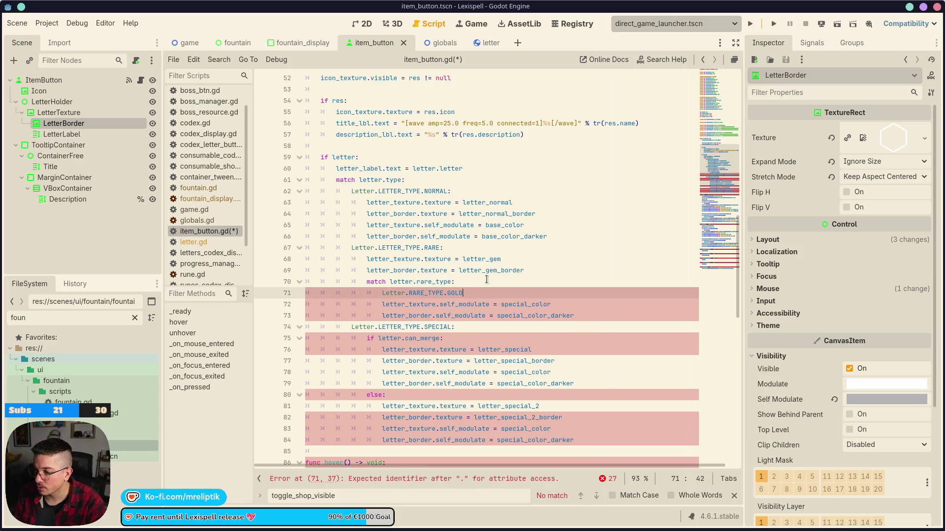
text(:)
key(Down)
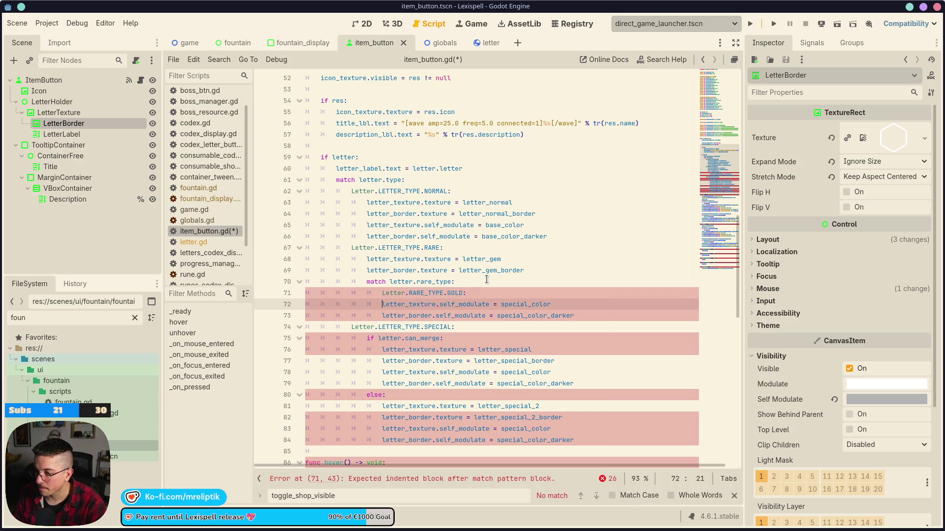
key(Tab)
key(Down)
key(Tab)
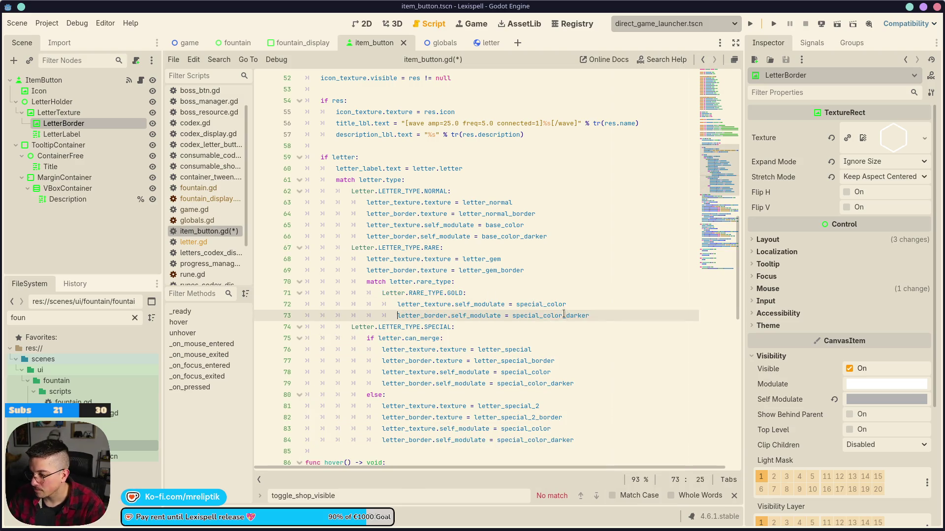
Step: Switch the GOLD tints to gold_color and gold_color_darker, then duplicate the GOLD case block
double_click(541, 304)
text(gold)
key(Return)
key(Down)
key(ctrl+d)
text(gold_co)
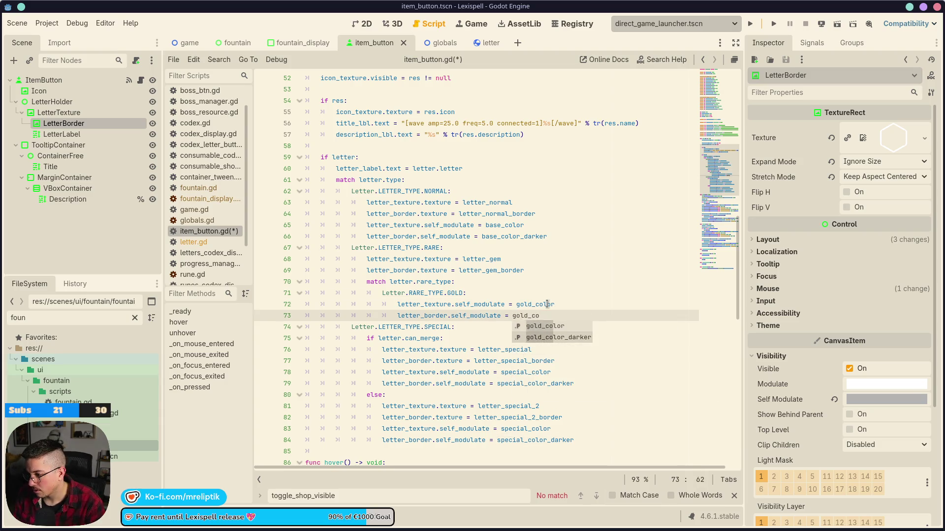
key(Down)
key(Return)
mouse_move(593, 315)
mouse_down()
mouse_move(423, 306)
mouse_move(383, 294)
mouse_up()
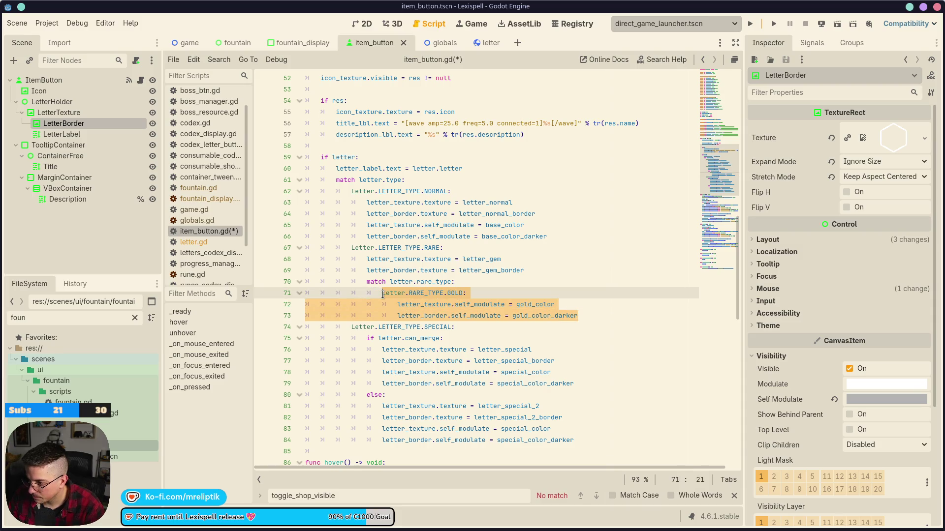
key(ctrl+shift+d)
key(ctrl+shift+d)
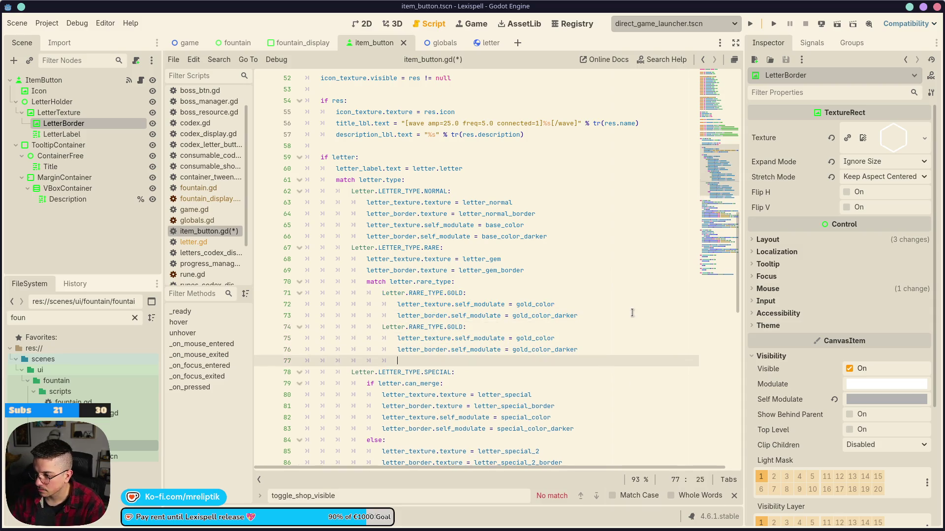
Step: Duplicate the GOLD case again and rename the first copy to GLASS
key(ctrl+shift+d)
key(ctrl+s)
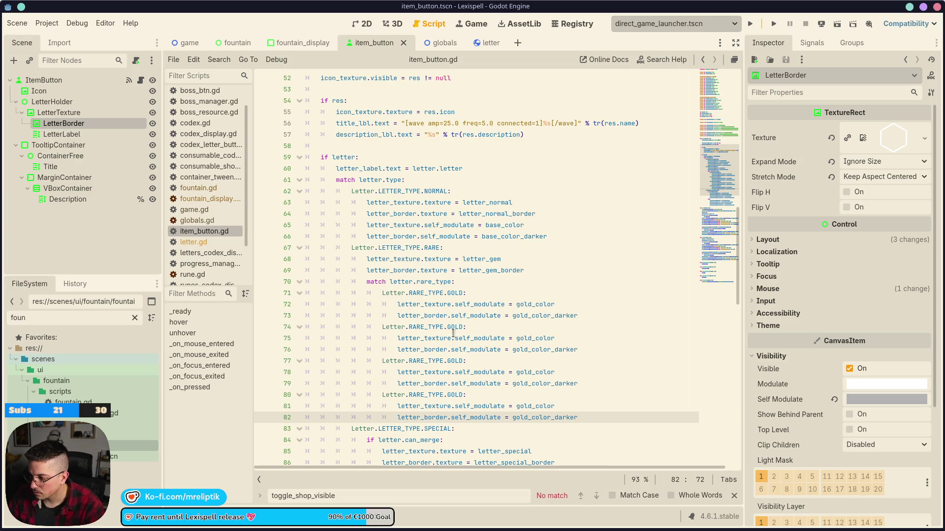
double_click(455, 326)
text(RUBY)
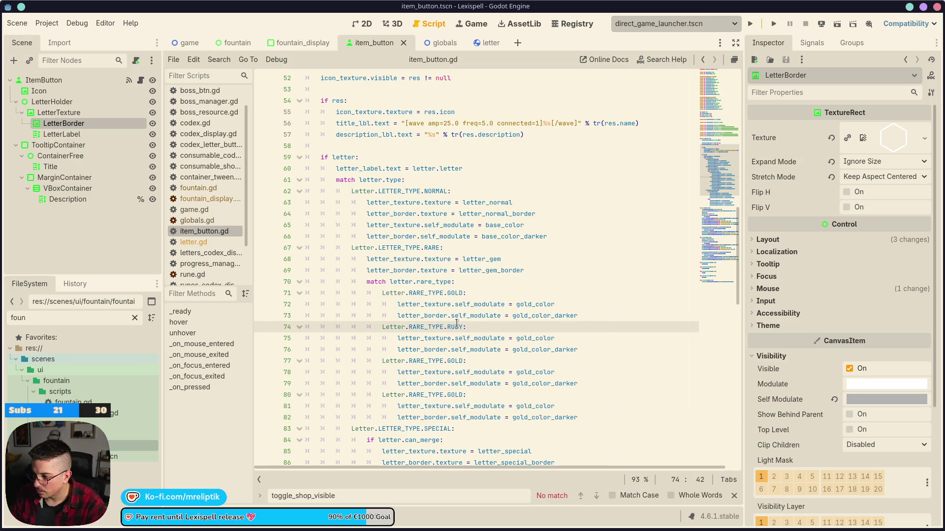
double_click(455, 326)
text(GLASS)
key(ctrl+s)
Step: Rename the remaining copied cases to RUBY and AMETHYST
click(459, 383)
double_click(455, 361)
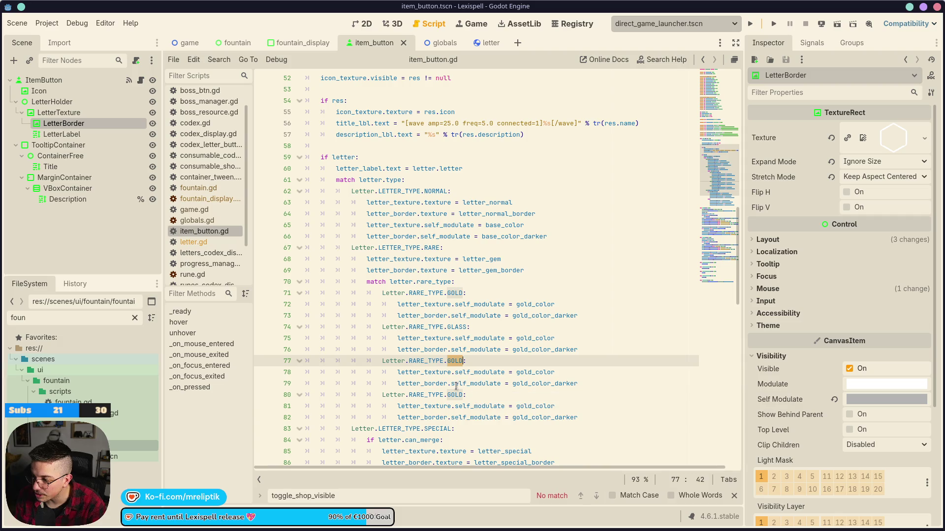
text(RUBY)
key(ctrl+s)
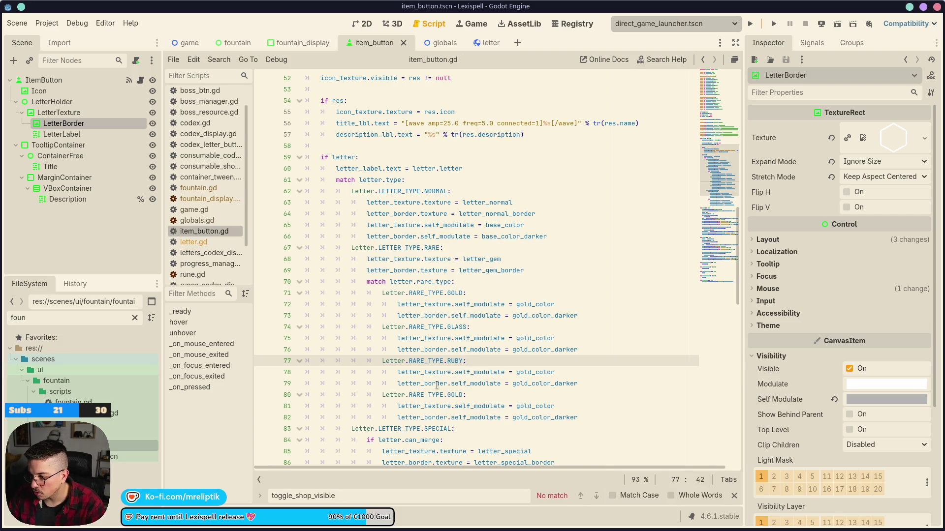
click(452, 393)
double_click(451, 394)
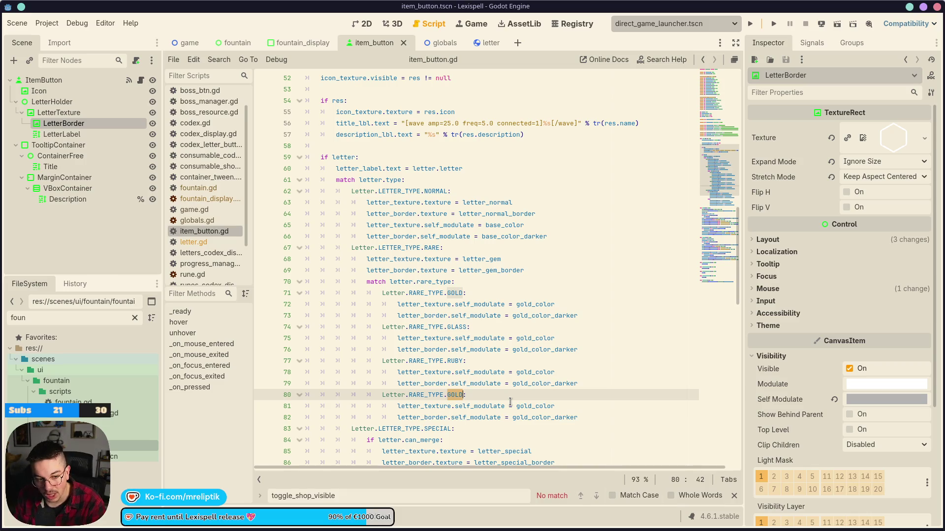
text(AMETHYST)
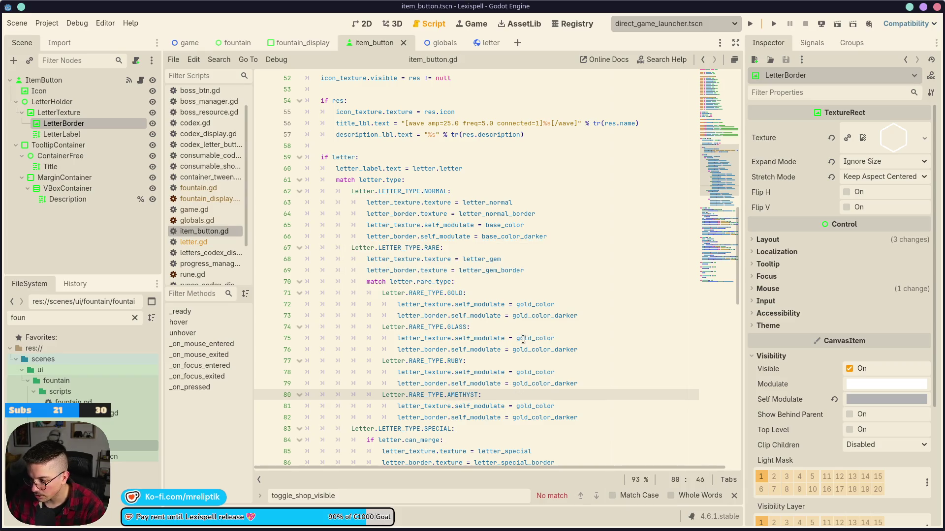
Step: Give the GLASS case glass_color and glass_color_darker, and save the script
double_click(535, 339)
text(glass)
click(573, 348)
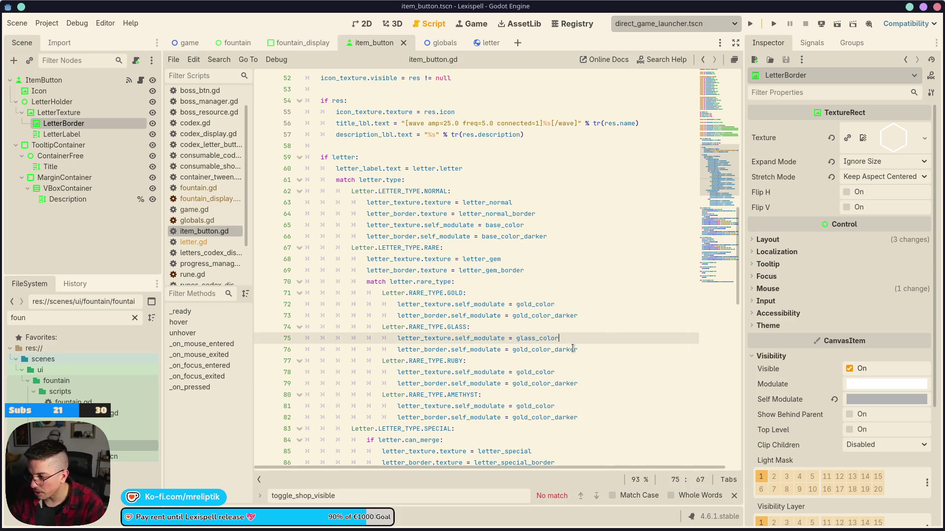
double_click(572, 349)
text(glass_c)
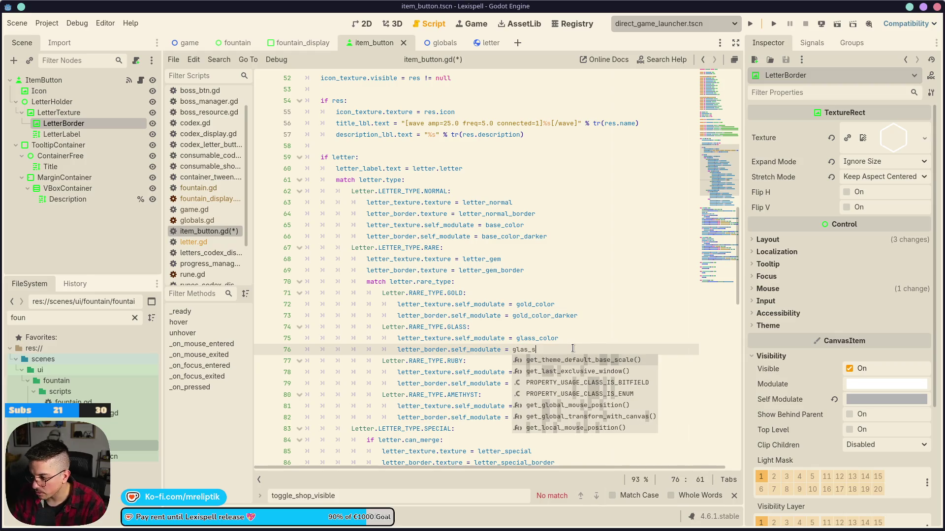
key(Down)
key(Return)
key(ctrl+s)
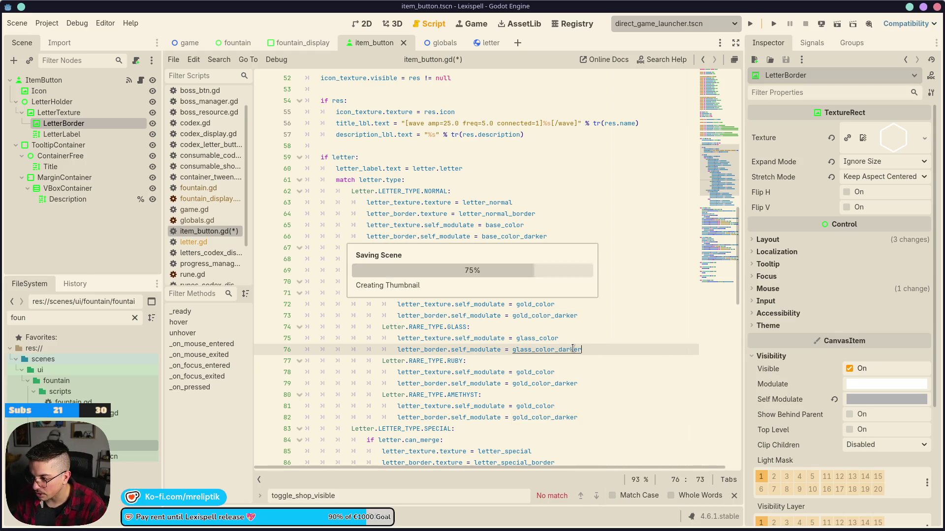
double_click(546, 371)
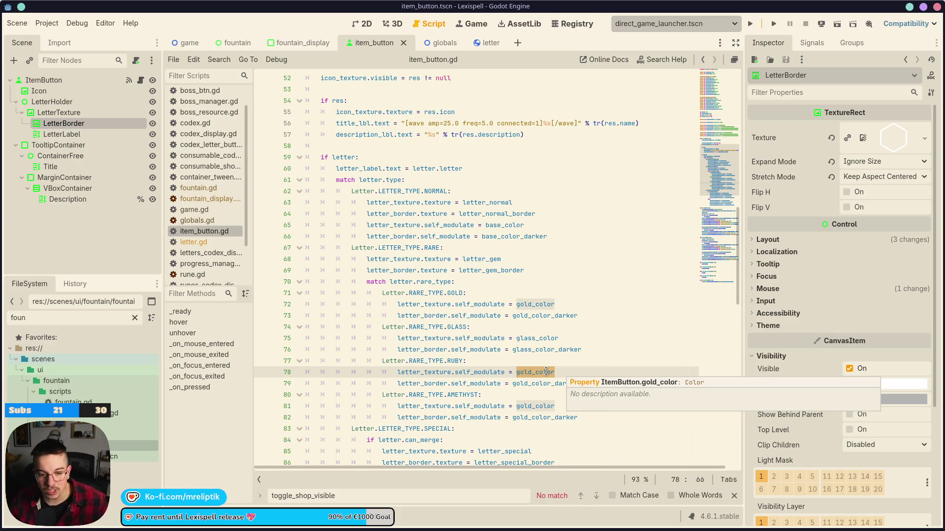
Step: Make the RUBY case use ruby_color and ruby_color_darker
scroll(421, 350, up, 1)
click(576, 397)
scroll(566, 391, down, 1)
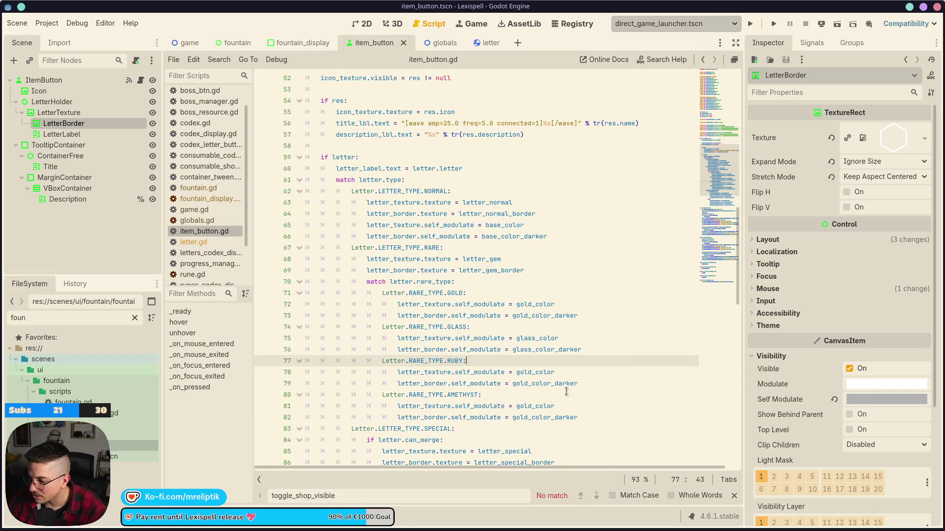
double_click(535, 373)
text(ruby_color)
key(Down)
key(End)
key(ctrl+shift+Left)
text(ruby_)
key(Return)
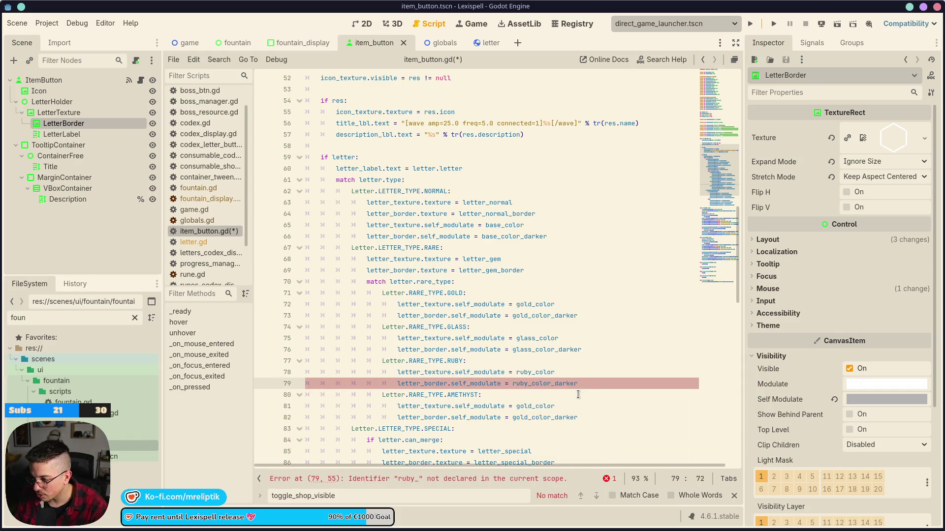
Step: Make the AMETHYST case use amethyst_color and amethyst_color_darker, and save
double_click(538, 406)
text(amet)
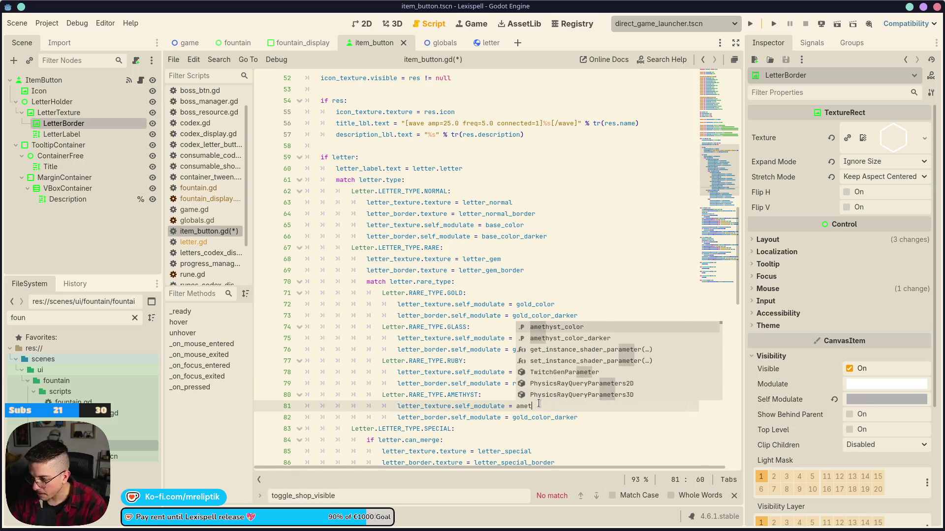
key(Return)
key(Down)
key(End)
key(ctrl+shift+Left)
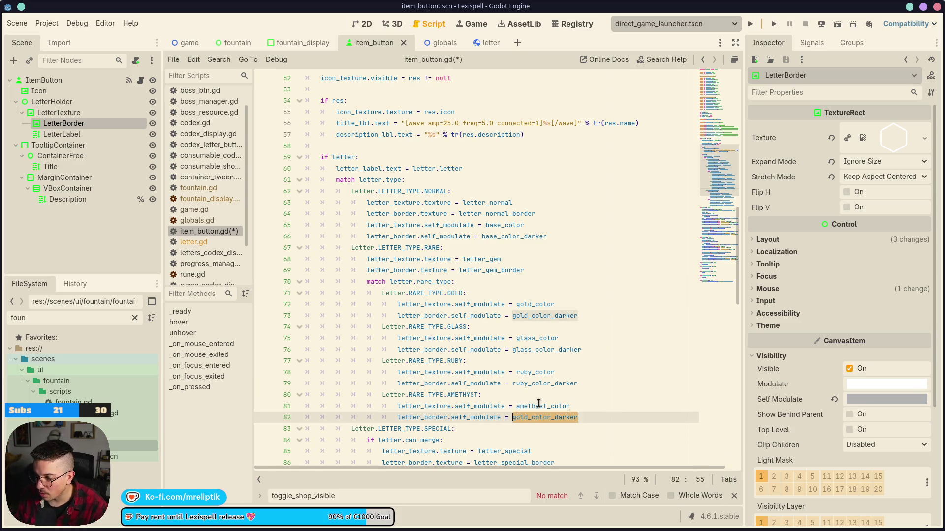
text(ameth)
key(Return)
key(ctrl+s)
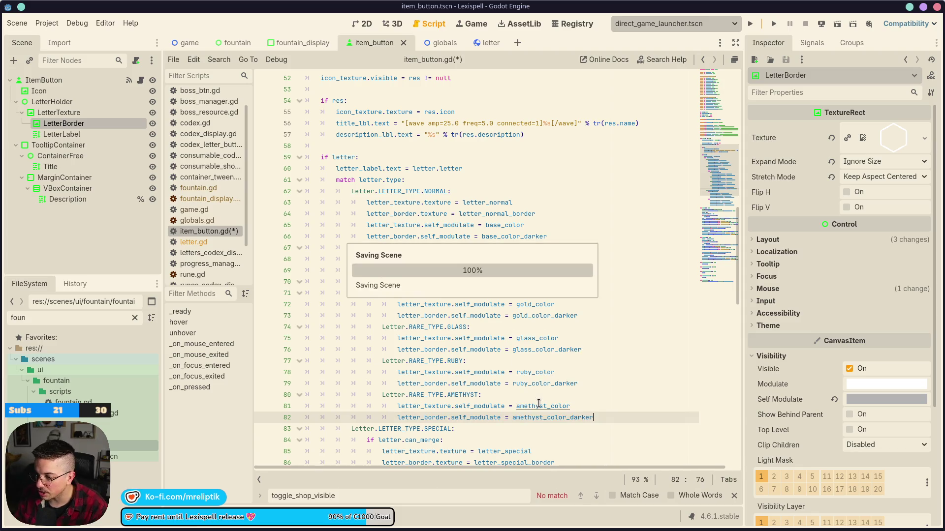
scroll(483, 305, down, 3)
key(ctrl+s)
scroll(520, 256, up, 5)
Step: Run the game project and start Chapter 1, briefly toggling the debug menus
click(71, 82)
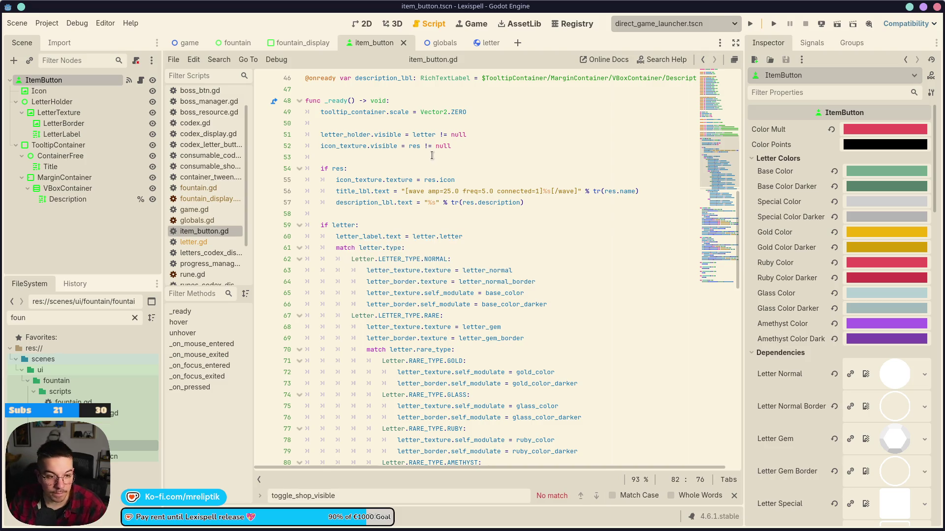
click(368, 25)
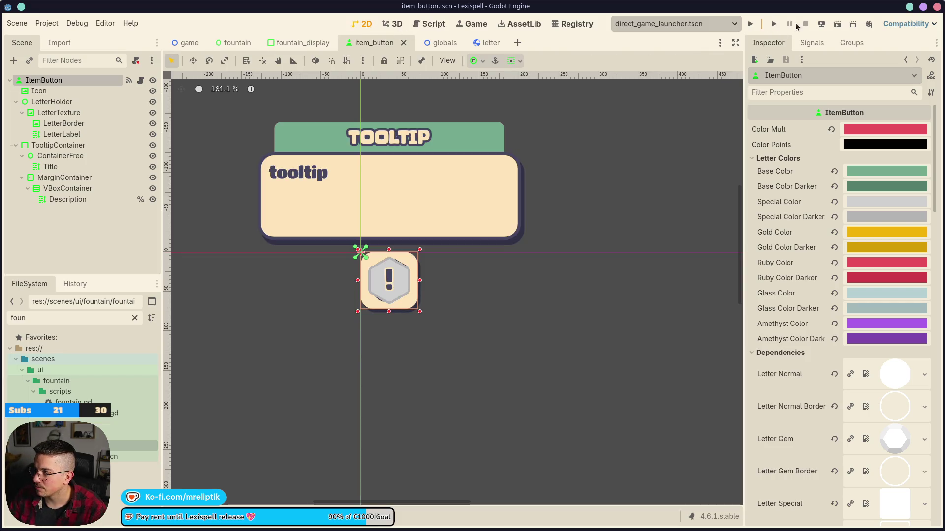
click(750, 23)
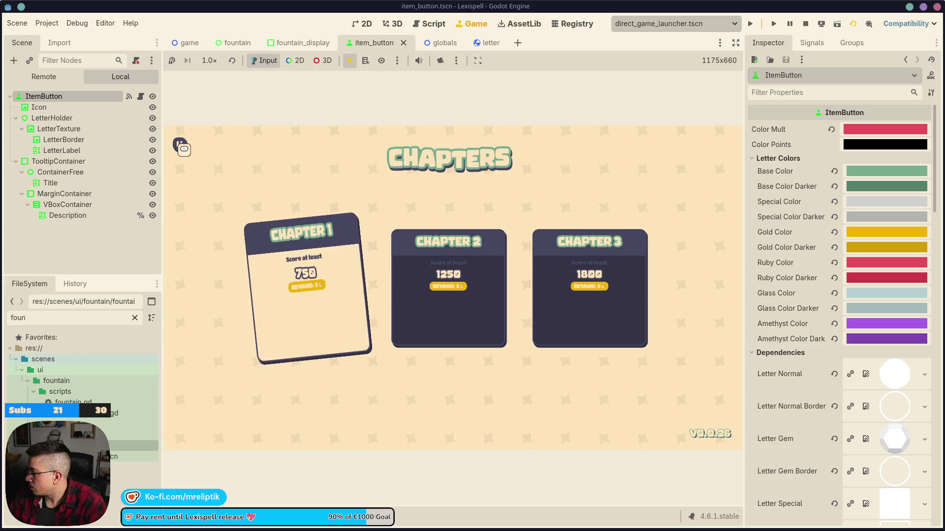
click(312, 308)
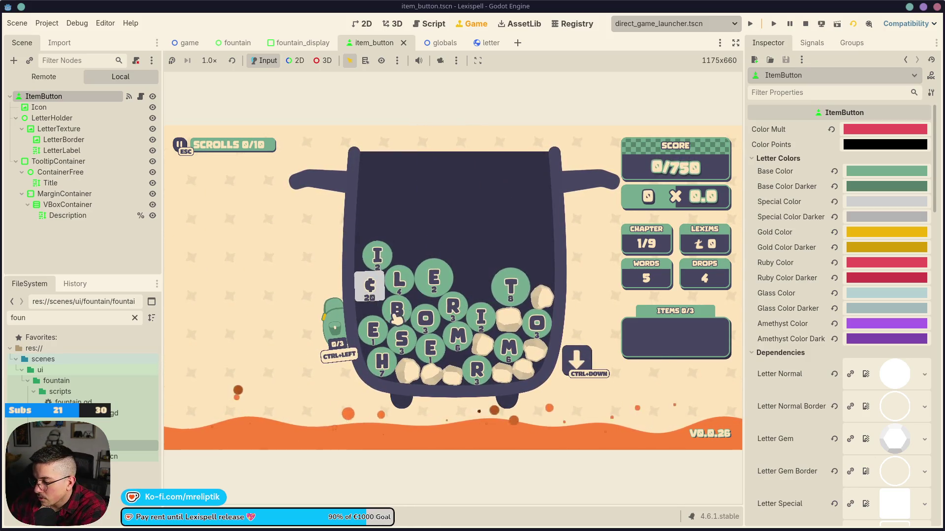
key(grave)
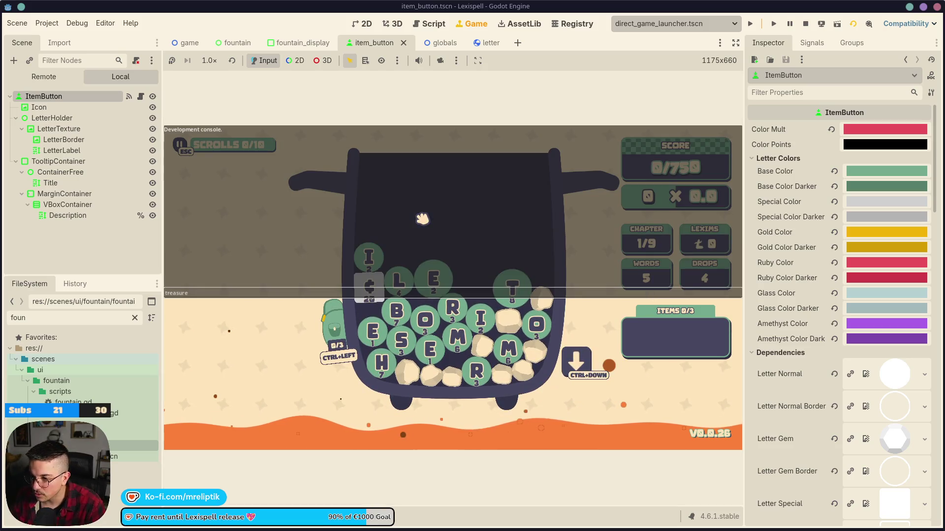
key(grave)
key(F1)
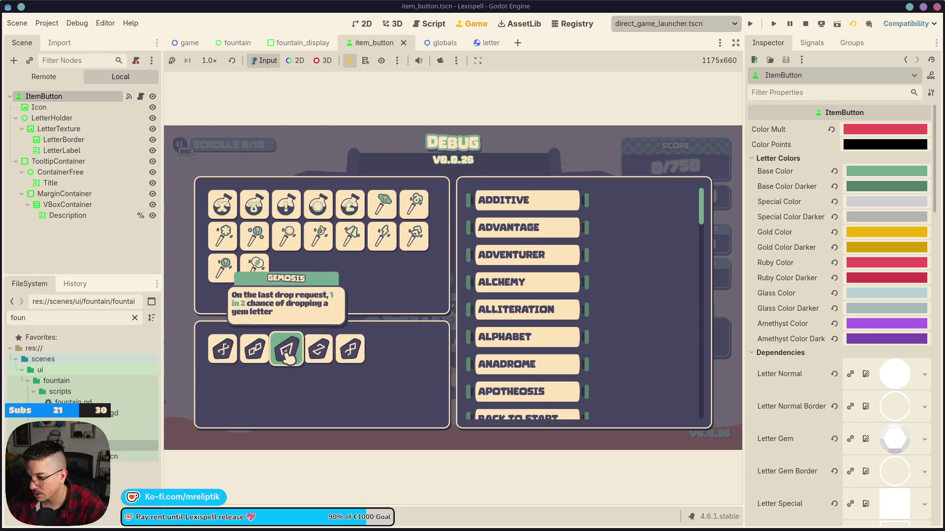
key(F1)
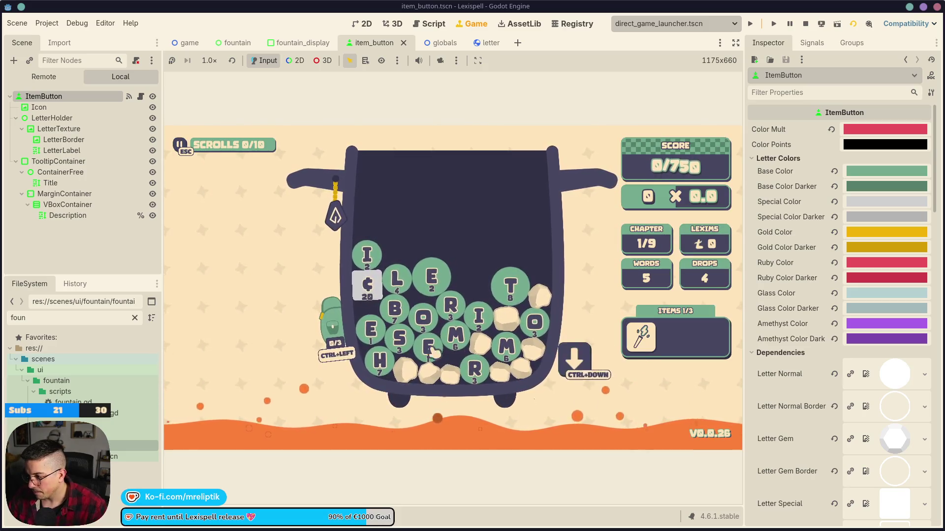
Step: Spell and submit STELLAR from the letter gems
click(372, 288)
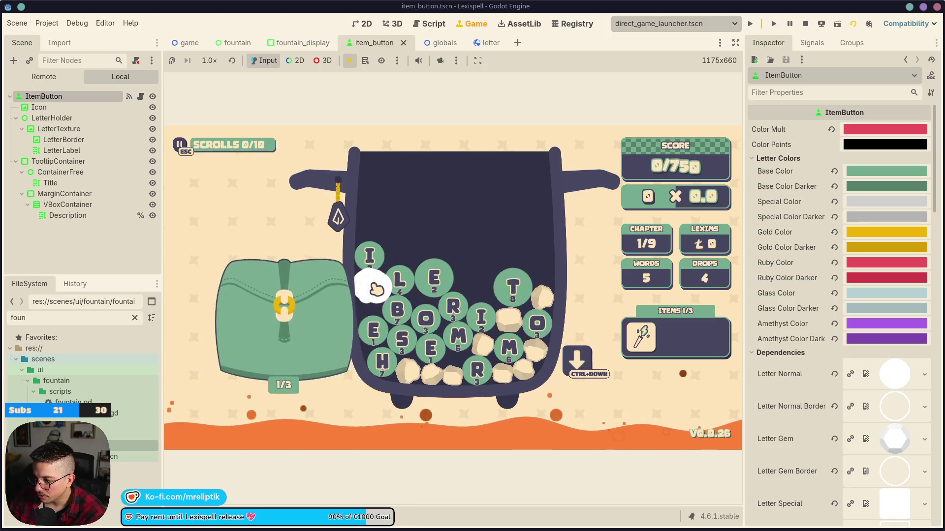
click(422, 285)
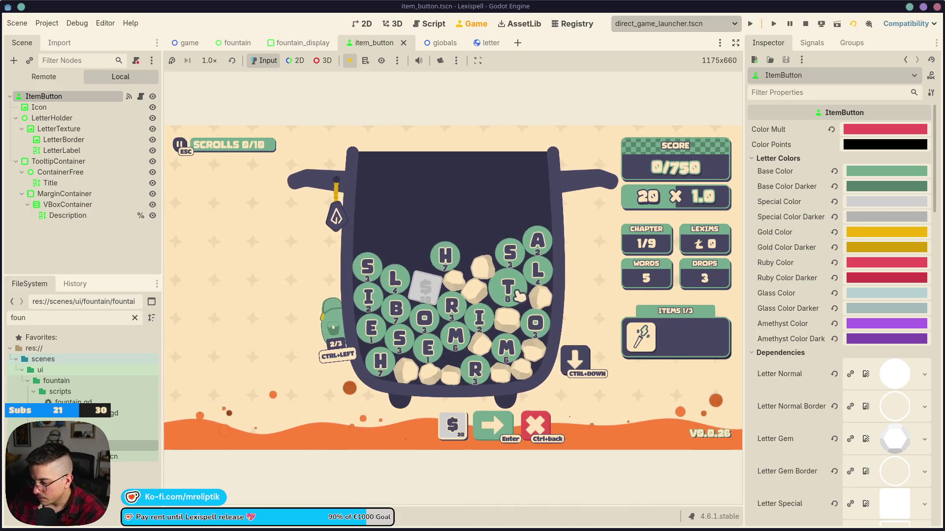
click(518, 295)
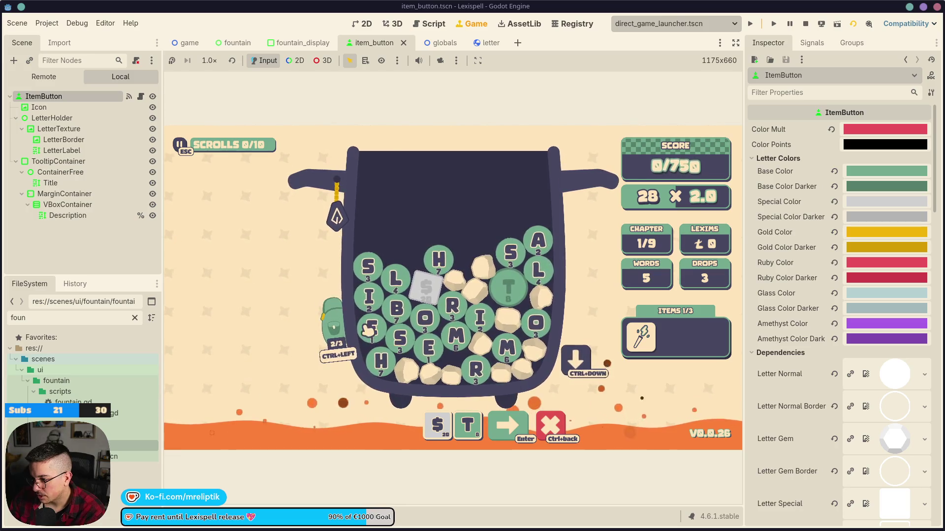
click(551, 252)
click(460, 310)
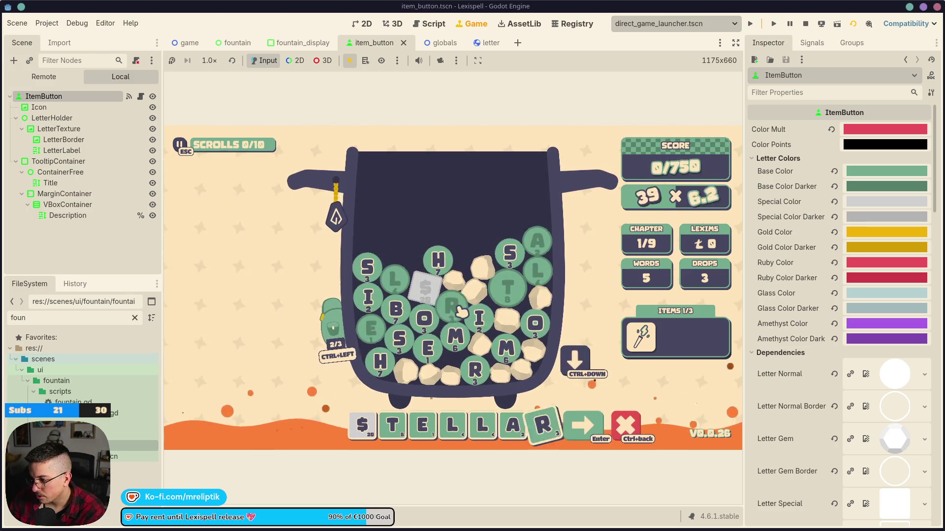
click(590, 422)
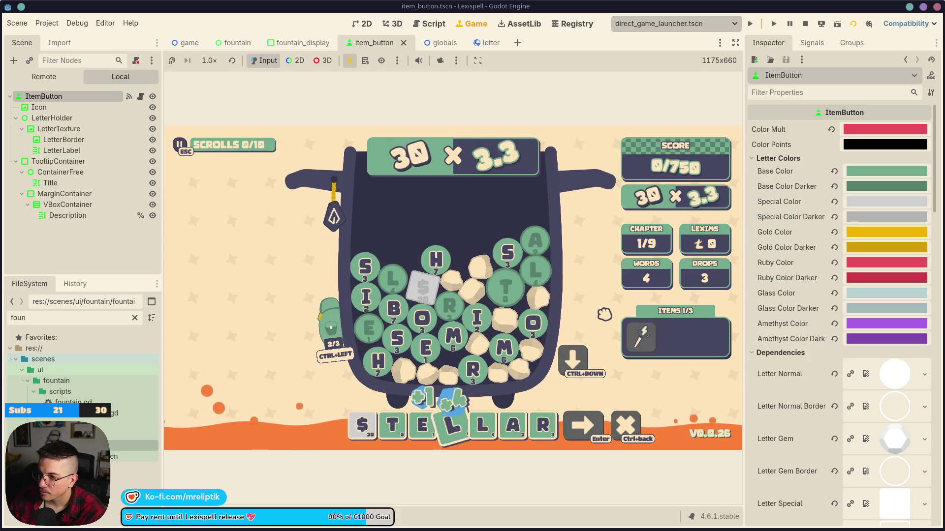
key(Return)
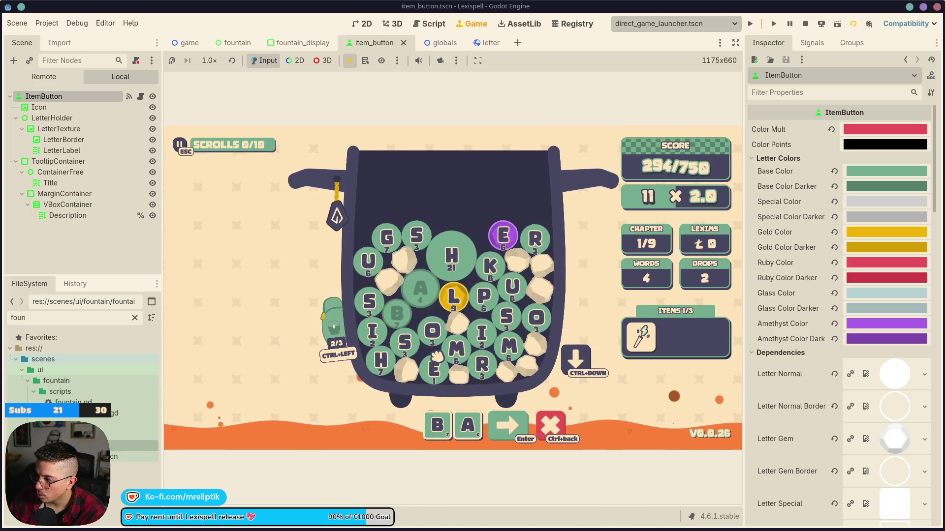
Step: Clear the invalid BALSS attempt, then spell and submit SHAMELESS
click(454, 306)
key(Return)
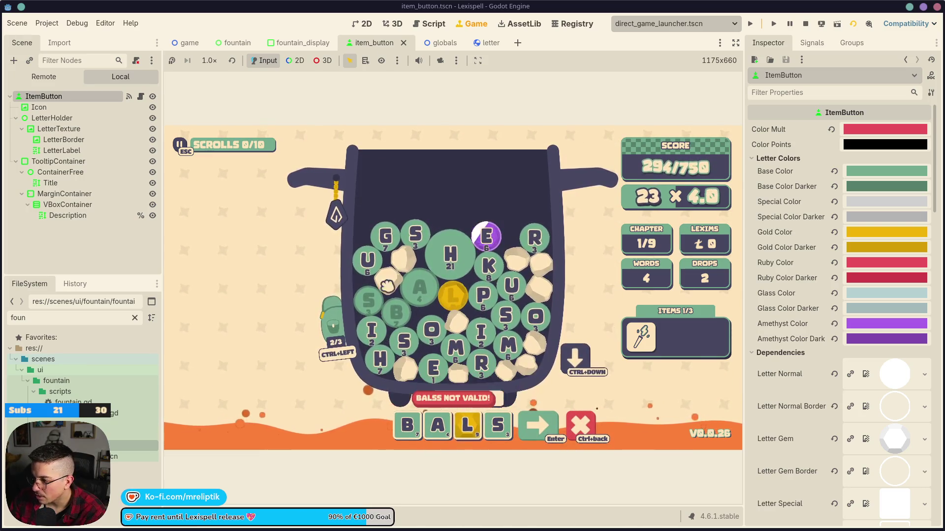
key(ctrl+BackSpace)
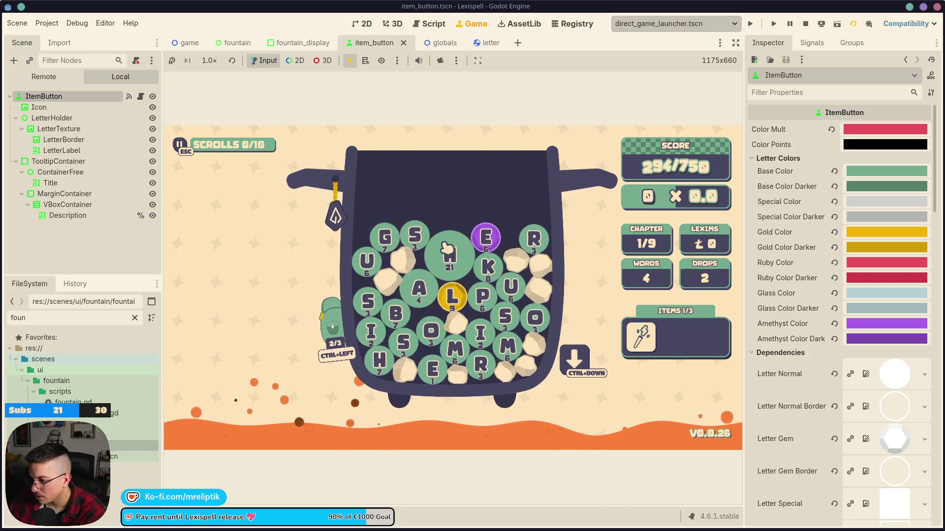
click(422, 295)
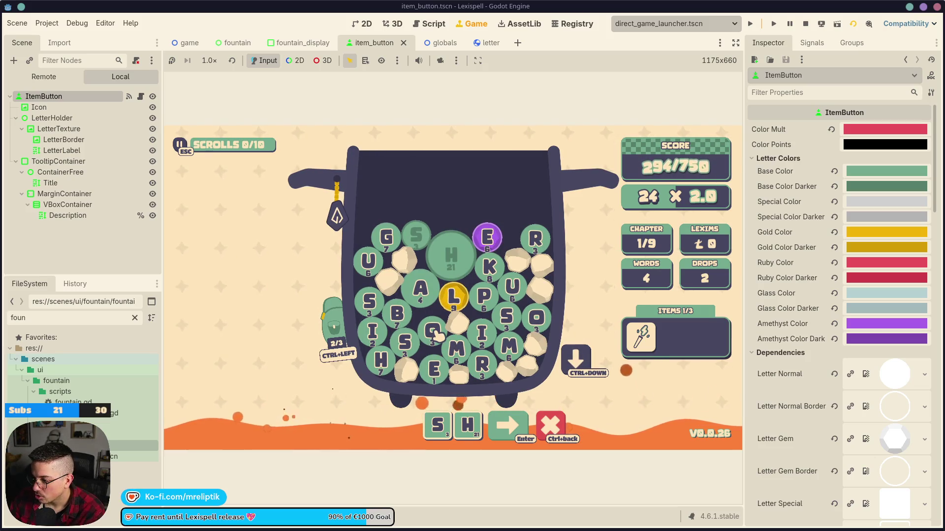
click(489, 241)
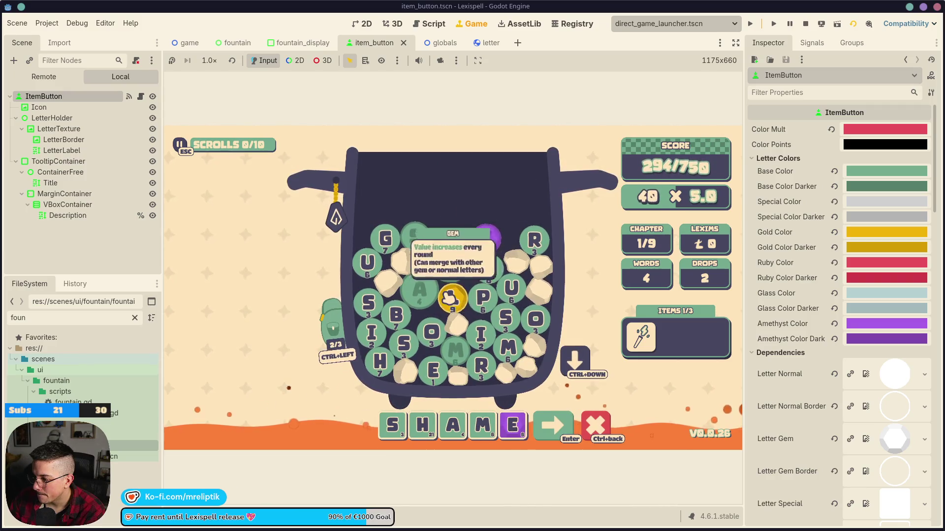
click(449, 297)
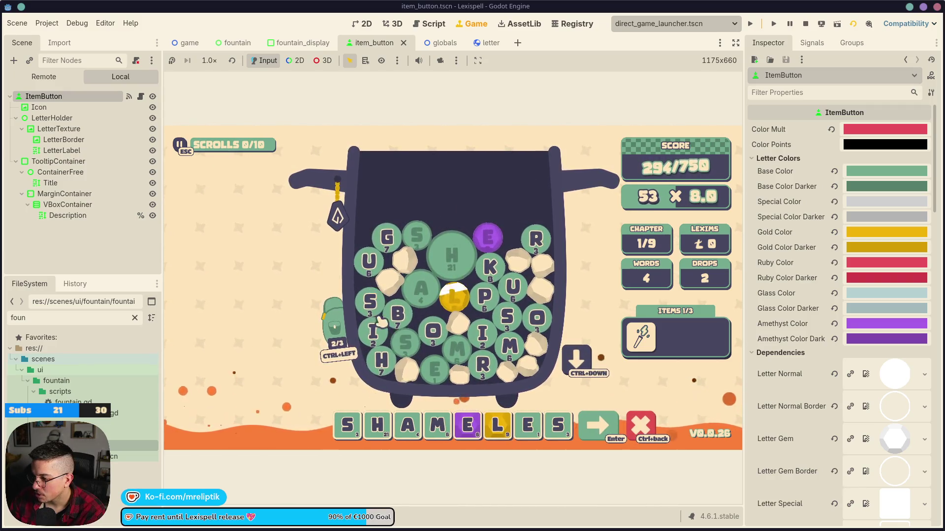
click(371, 302)
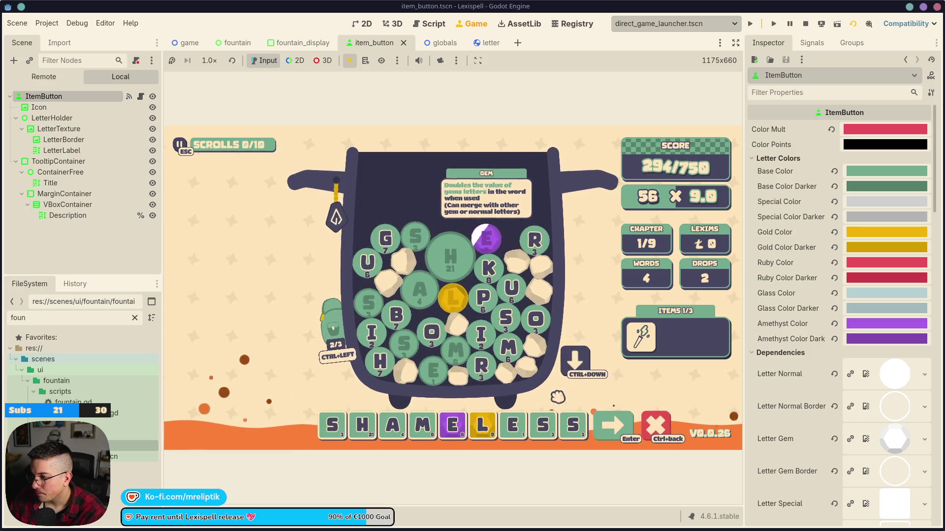
key(Return)
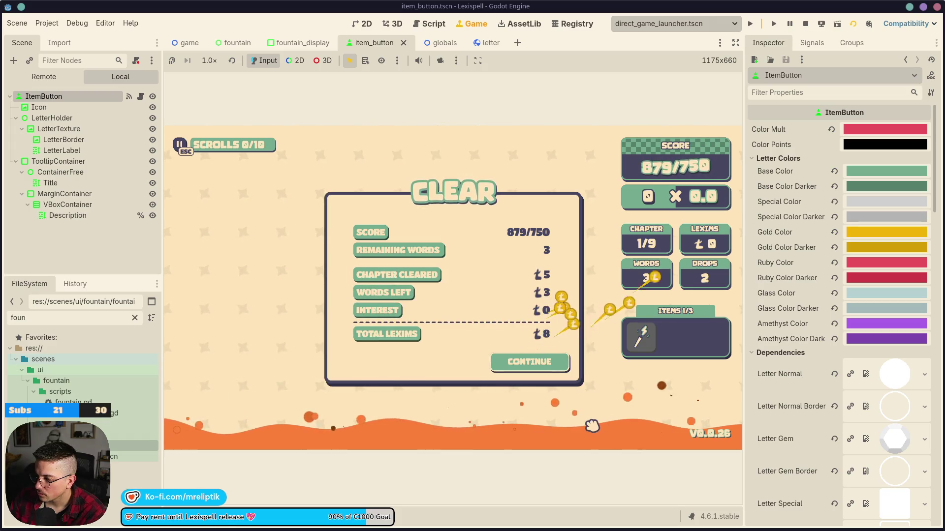
Step: Continue past the chapter results and check the fountain letter and wand tooltips
click(549, 363)
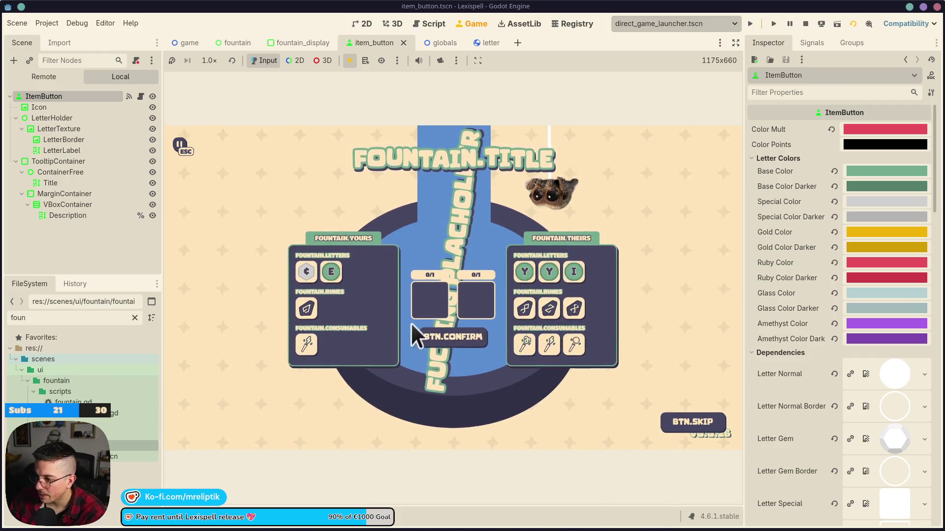
mouse_move(305, 286)
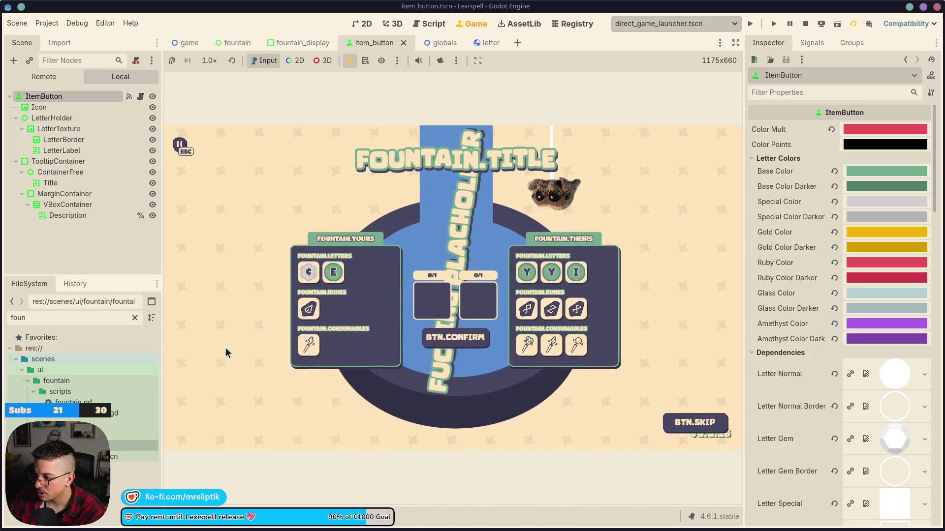
mouse_move(524, 274)
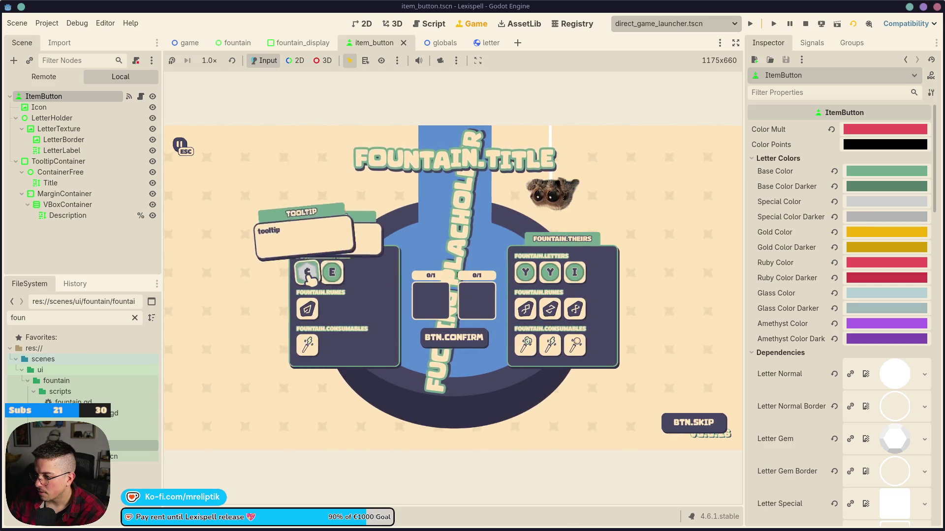
mouse_move(308, 345)
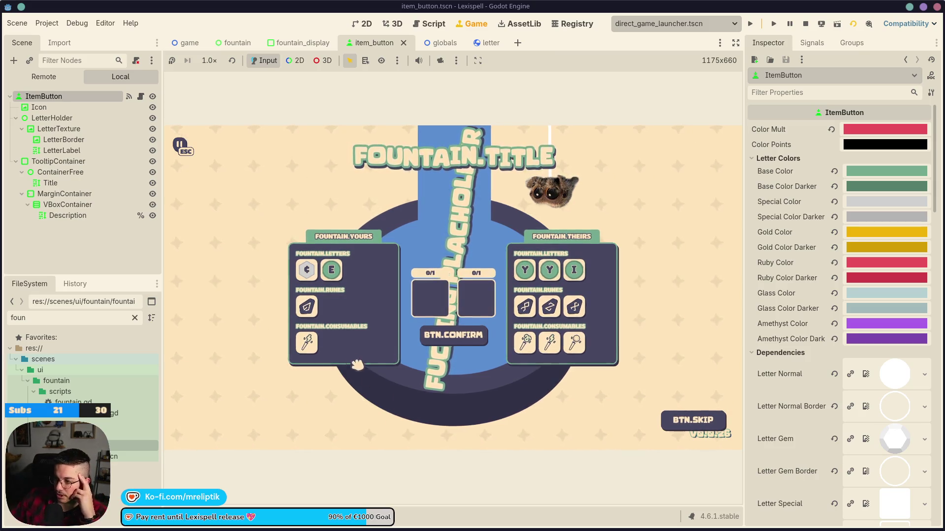
Step: Offer the wand for a rune in the fountain exchange, then stop the game with F8
click(310, 351)
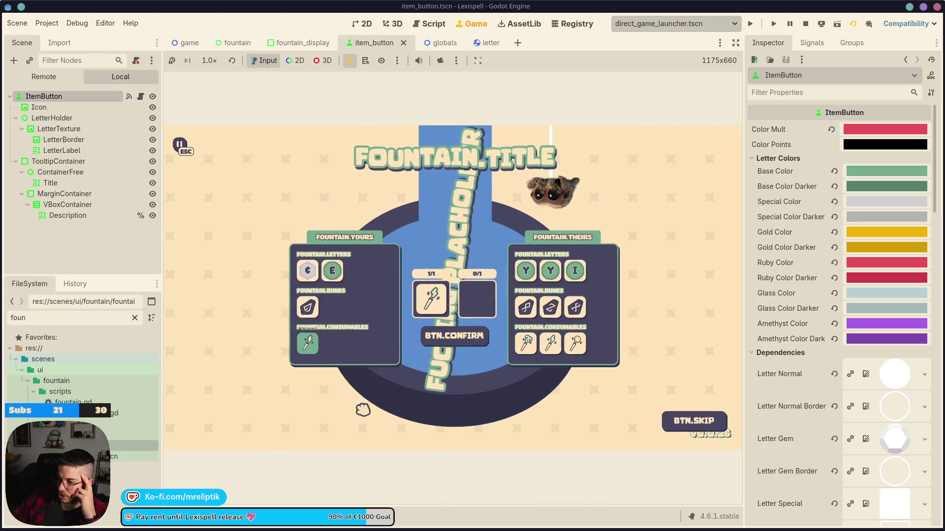
click(525, 317)
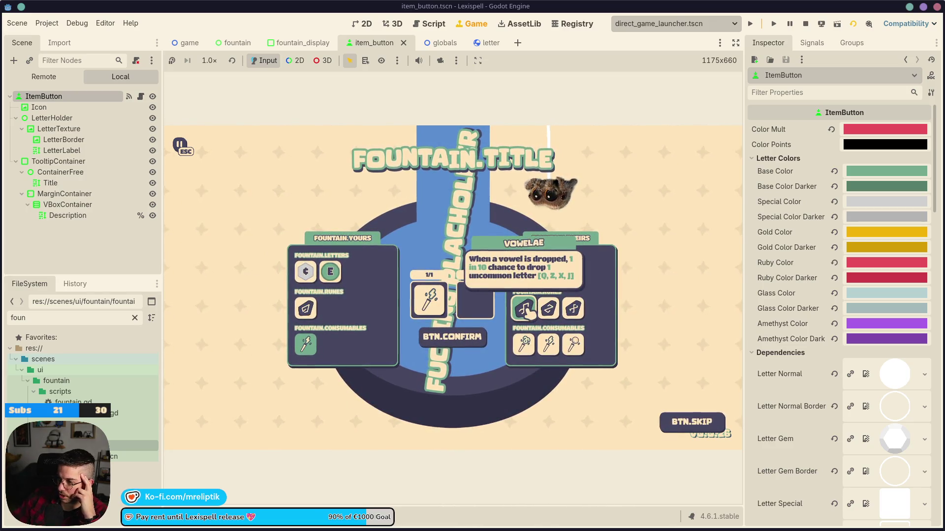
mouse_move(318, 277)
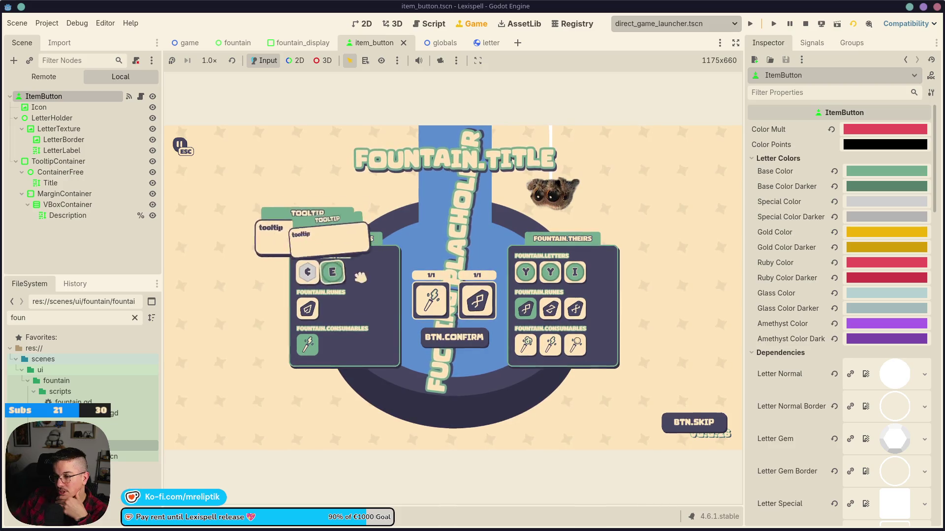
key(F8)
scroll(396, 267, up, 5)
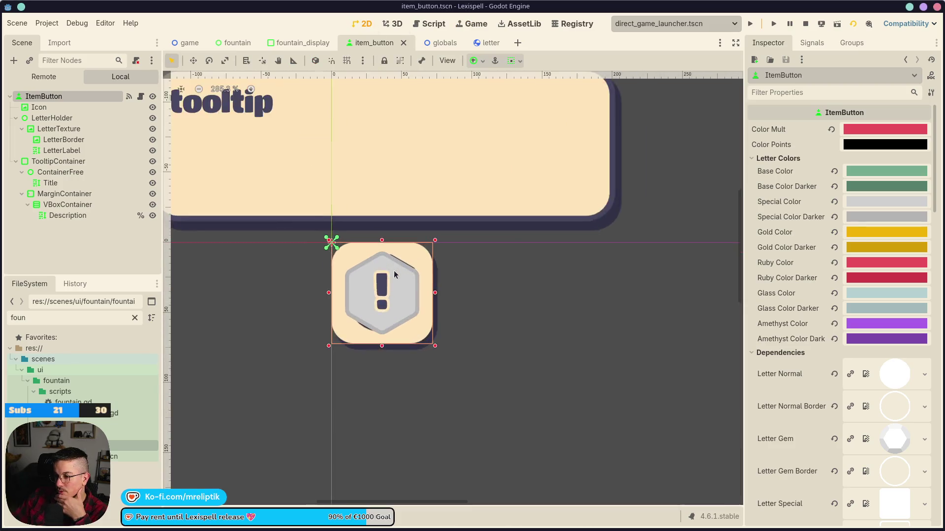
Step: Replace LetterTexture's hexagon image with a circle PNG via Quick Load
click(385, 273)
click(79, 130)
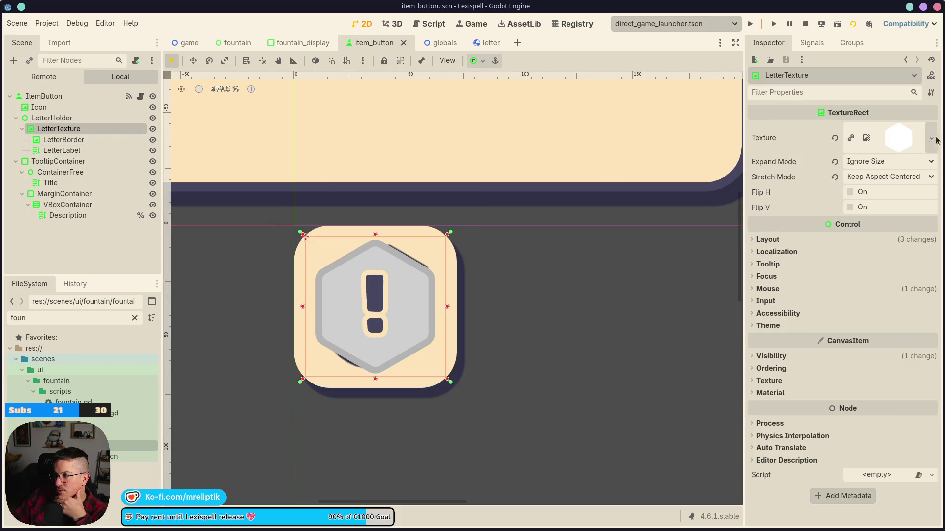
click(931, 137)
click(846, 395)
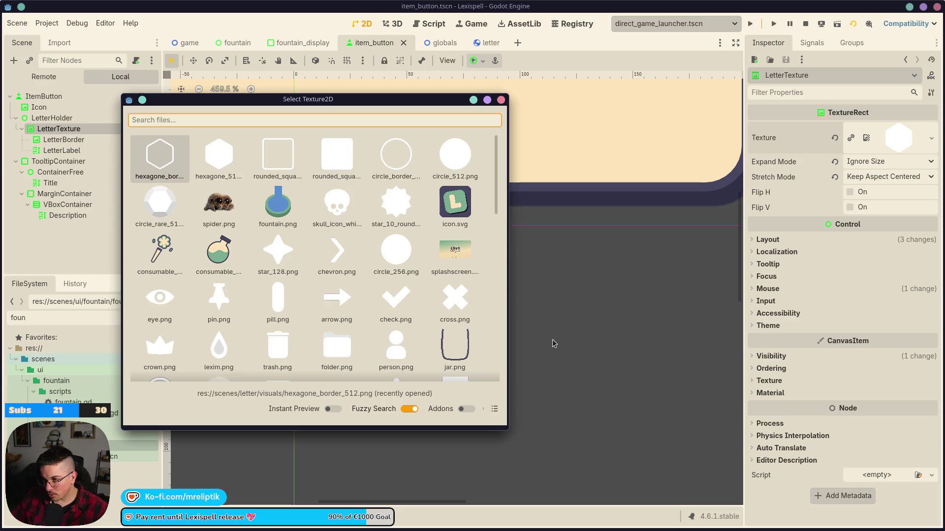
double_click(444, 159)
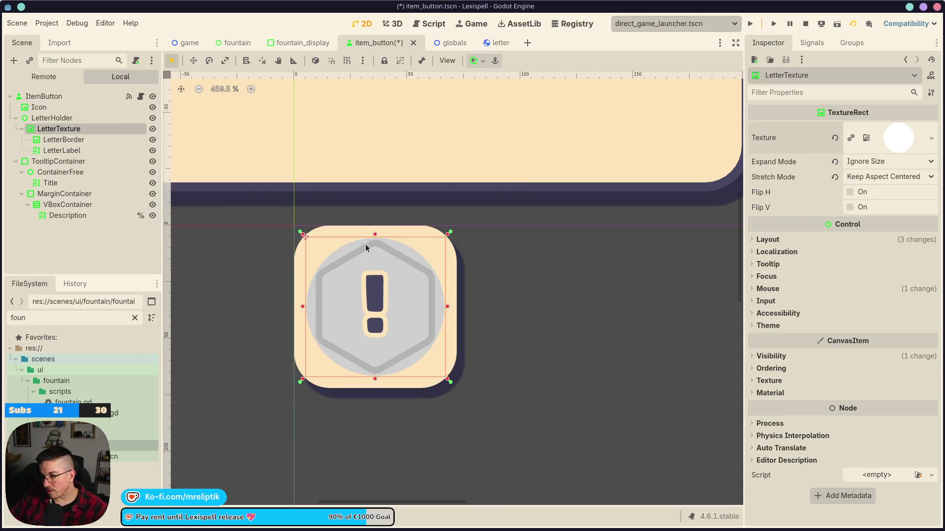
scroll(366, 247, up, 3)
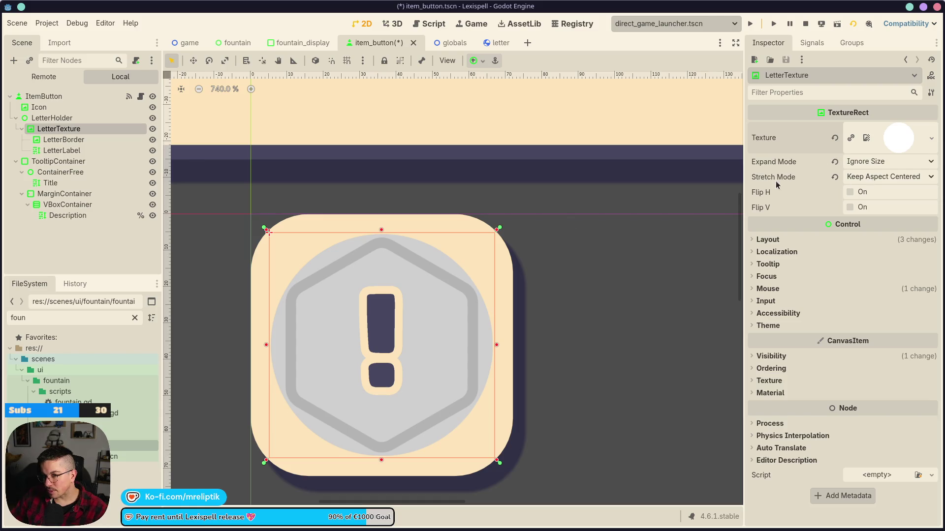
click(53, 119)
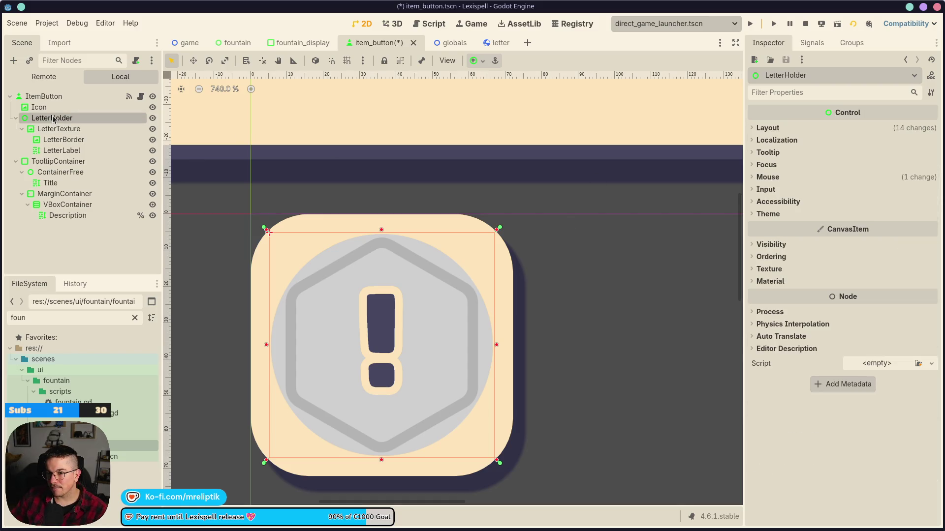
Step: Review the layout and size properties of the Icon and ItemButton nodes
click(50, 97)
click(55, 118)
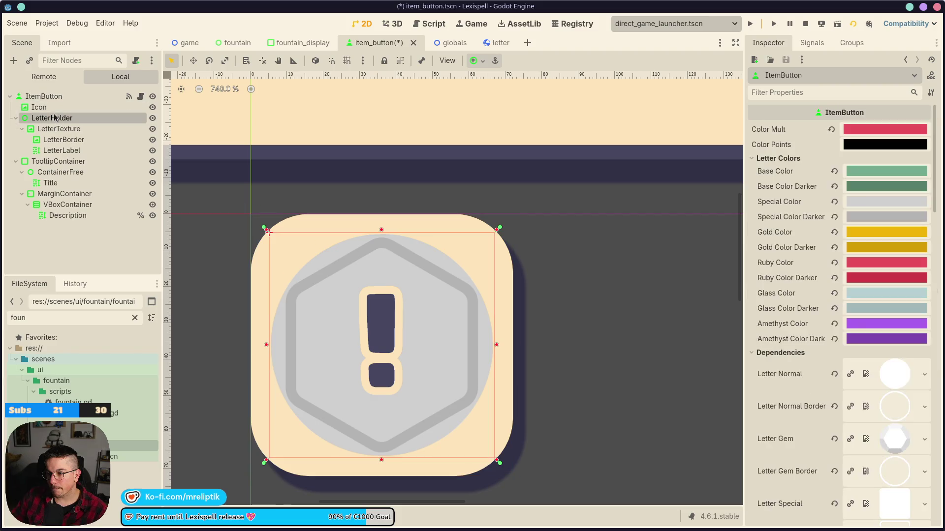
click(39, 107)
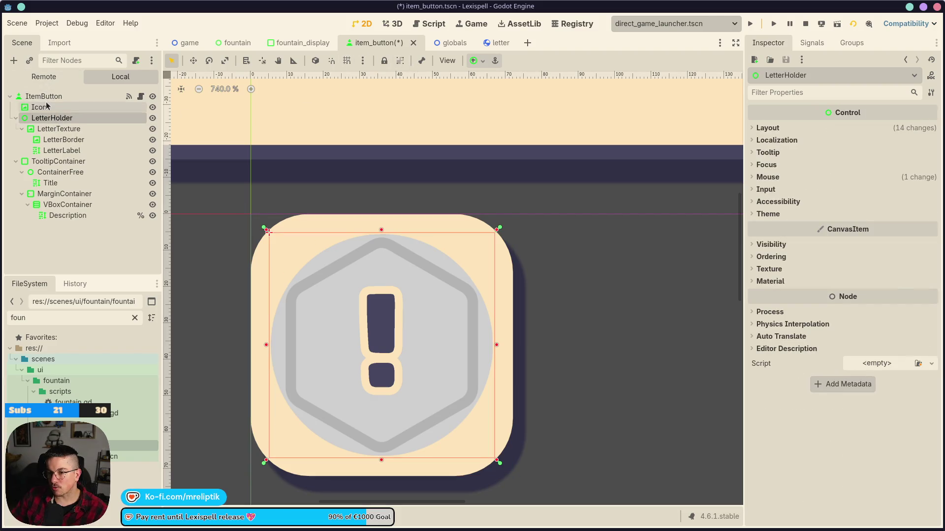
click(768, 239)
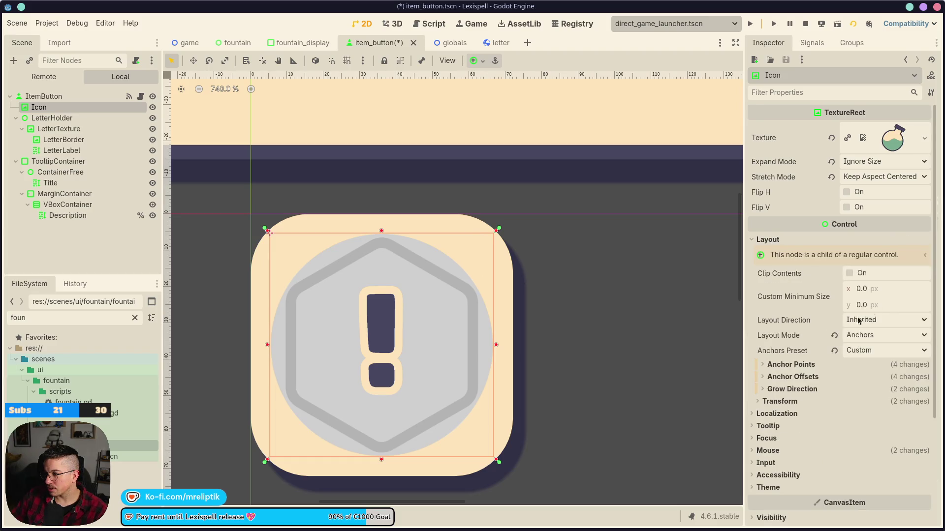
click(771, 402)
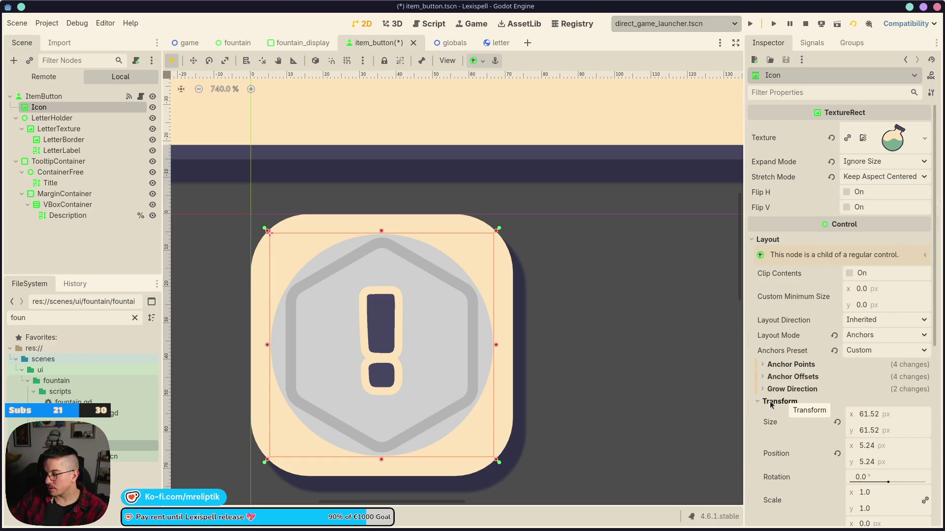
click(69, 96)
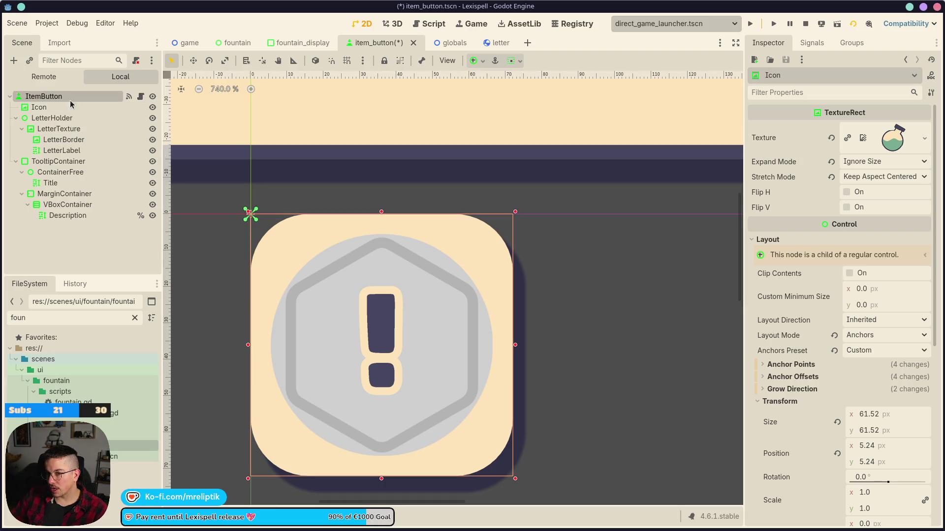
scroll(802, 346, down, 10)
scroll(778, 320, down, 5)
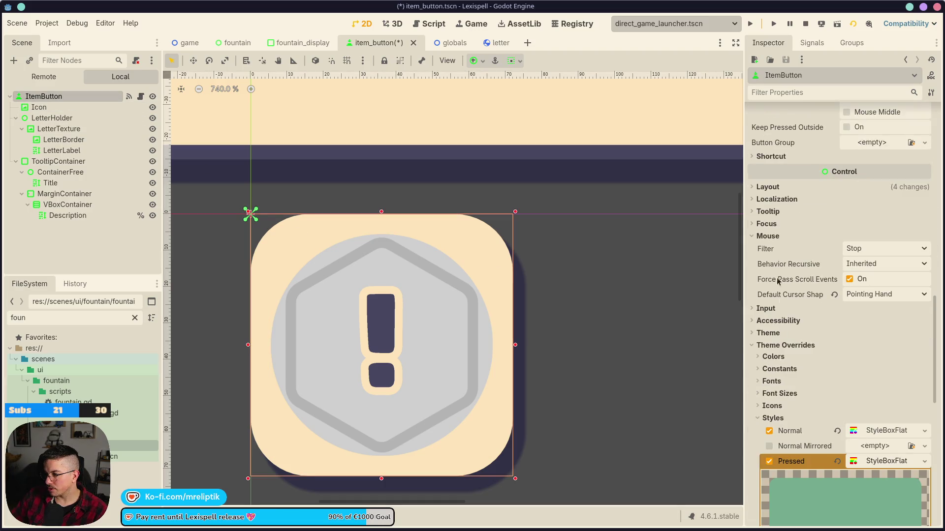
click(772, 191)
click(771, 191)
scroll(443, 270, down, 2)
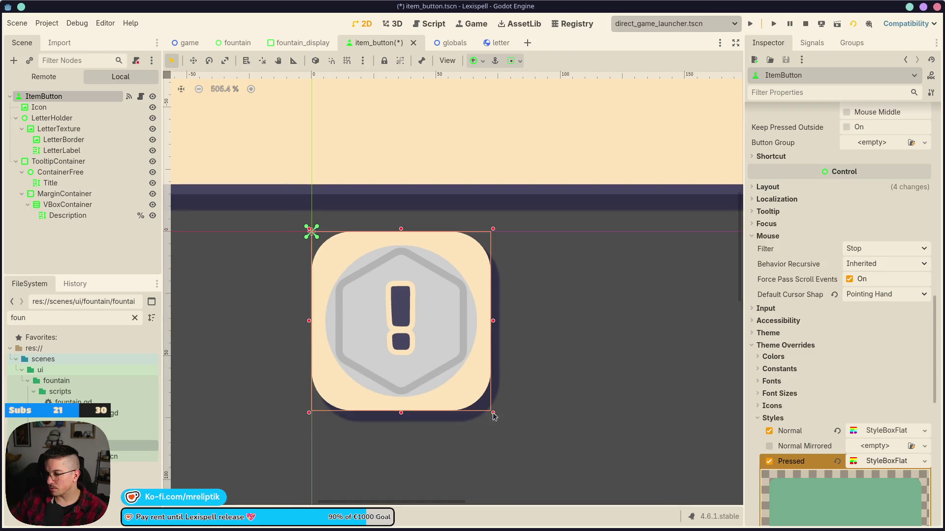
Step: Drag-resize the item button, undo the resize, and return to the running Game view
drag(490, 411, 552, 462)
key(ctrl+z)
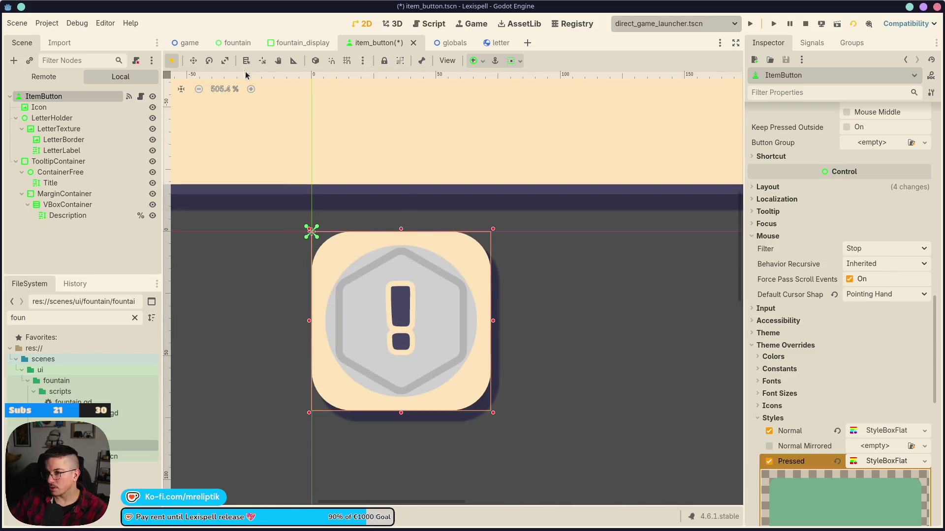
click(478, 22)
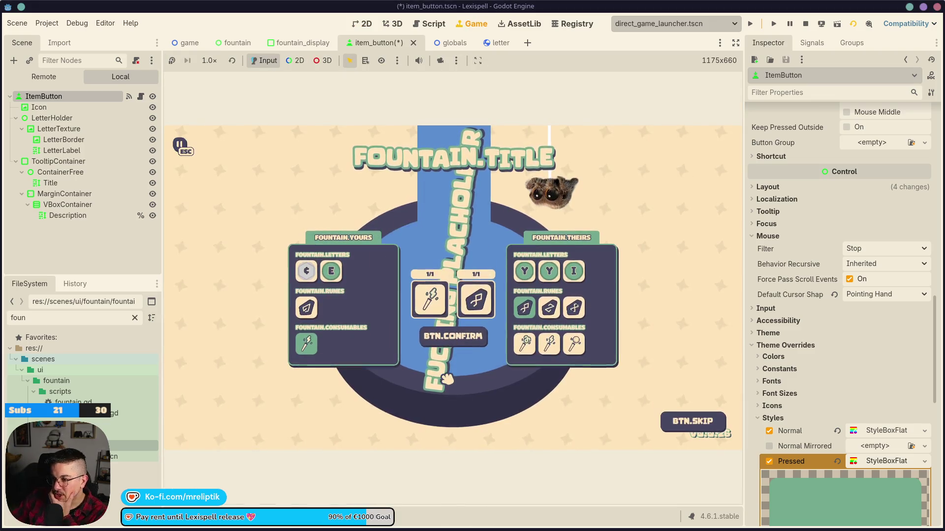
Step: Click the E letter in the game, then return to the 2D editor and save item_button.tscn
click(335, 278)
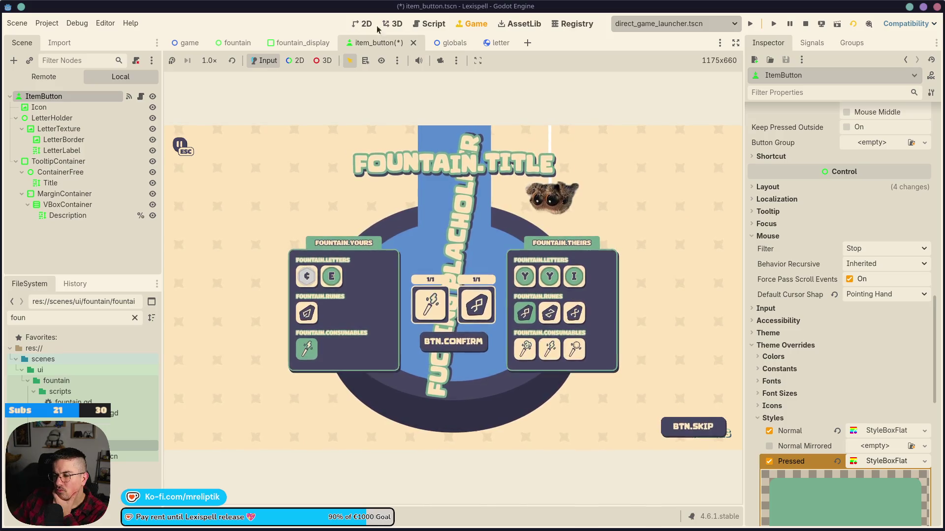
key(ctrl+F1)
key(ctrl+s)
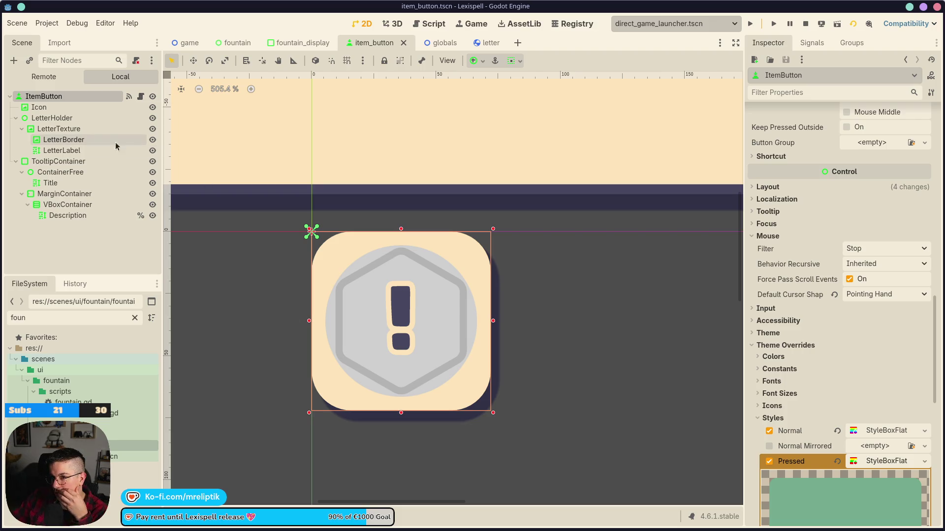
Step: Select LetterTexture and look over its Layout and Mouse sections in the Inspector
click(39, 107)
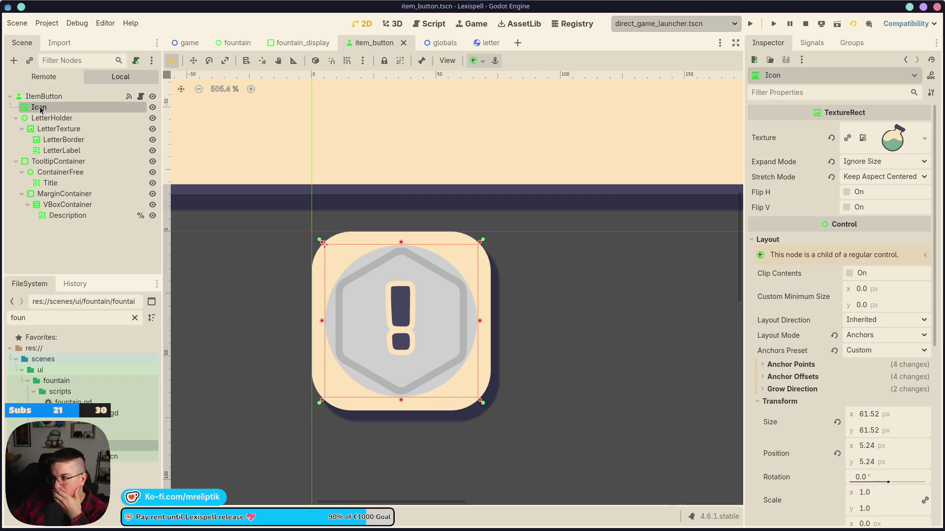
click(67, 128)
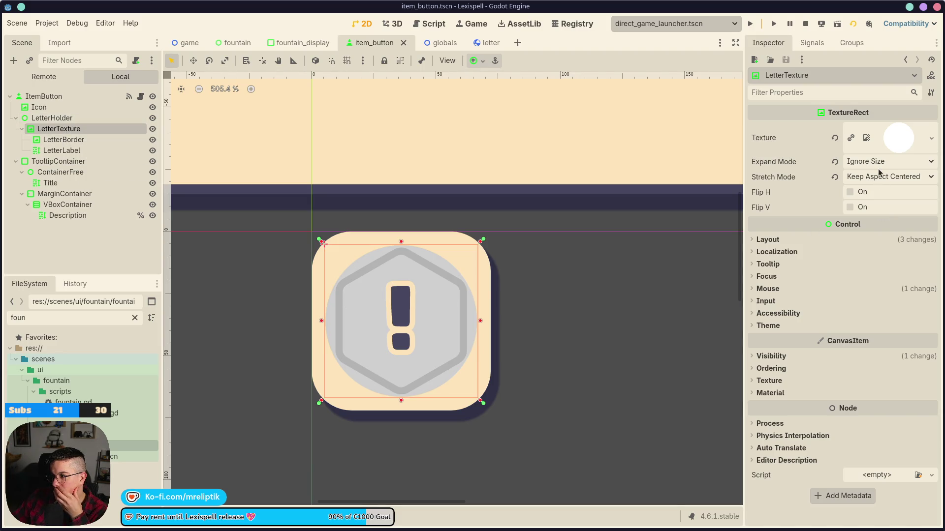
click(774, 240)
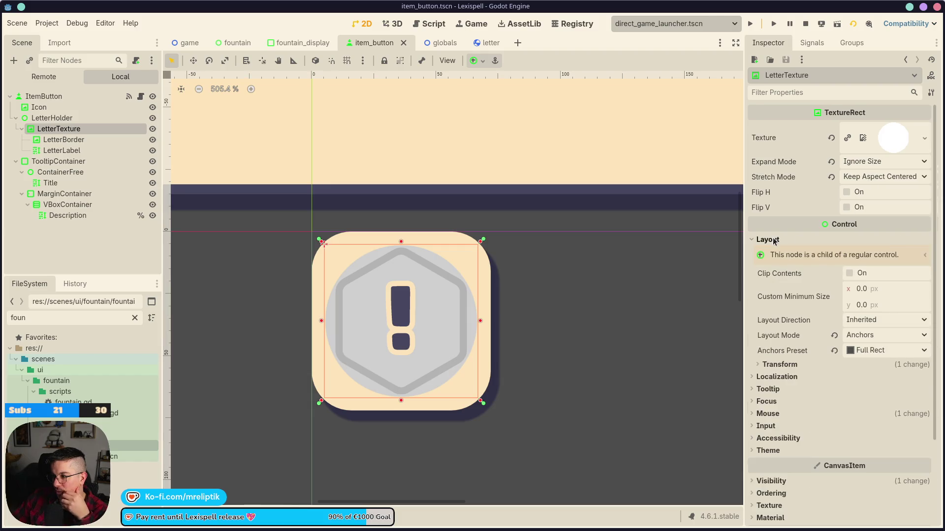
click(774, 240)
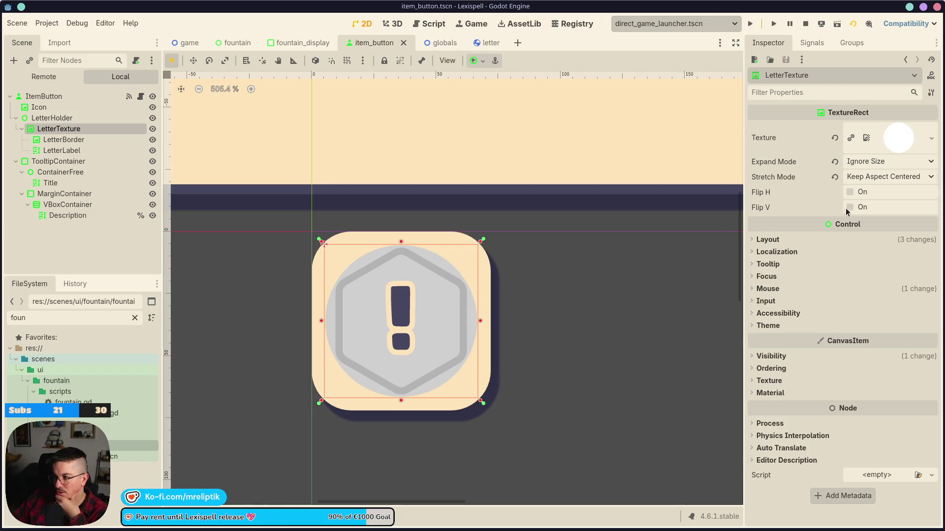
click(768, 289)
click(767, 289)
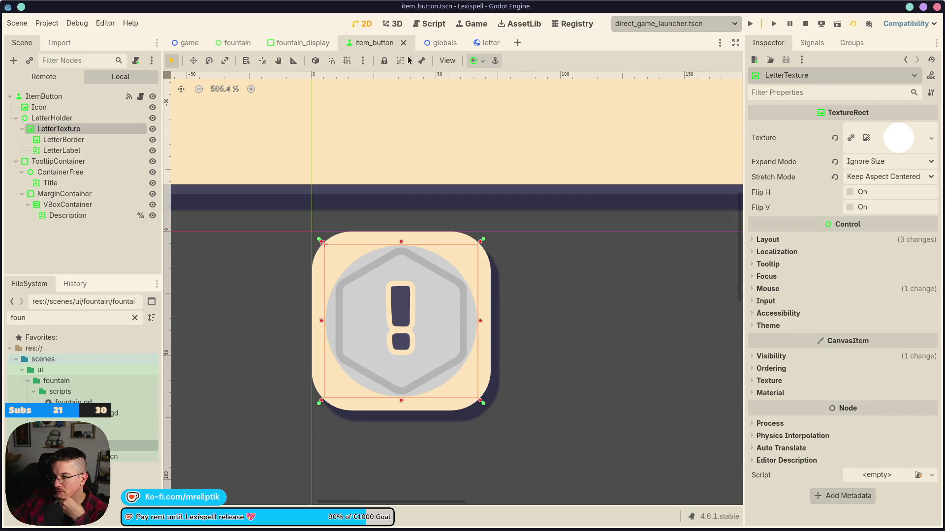
Step: In the full-size running game, take the rune back out of the fountain trade and confirm it
click(471, 24)
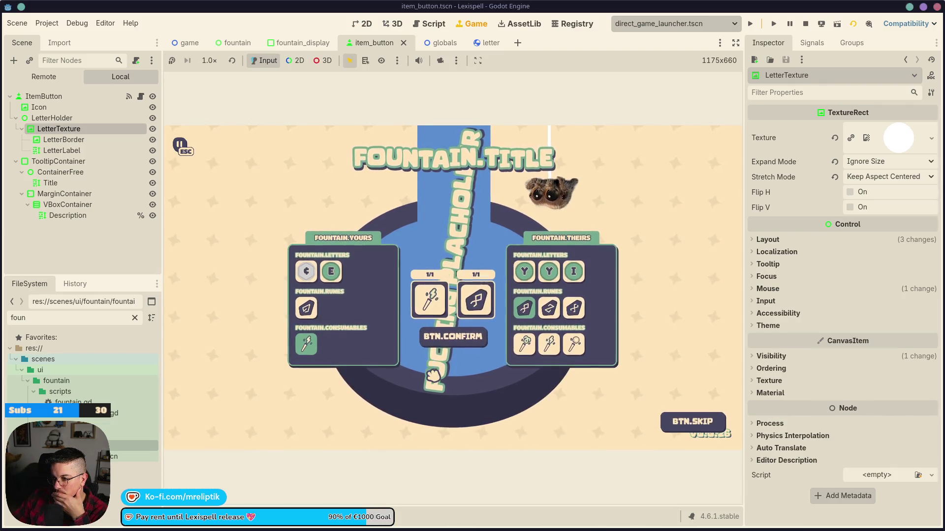
click(736, 43)
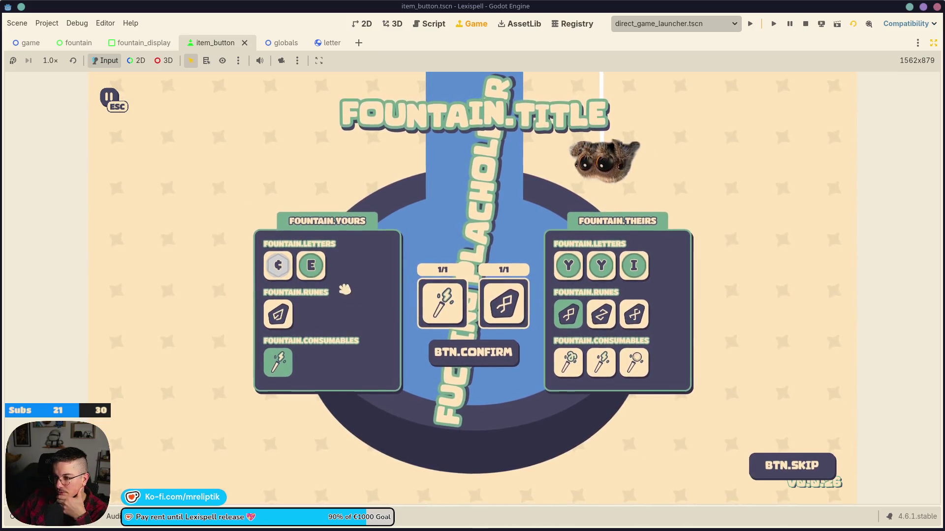
mouse_move(283, 335)
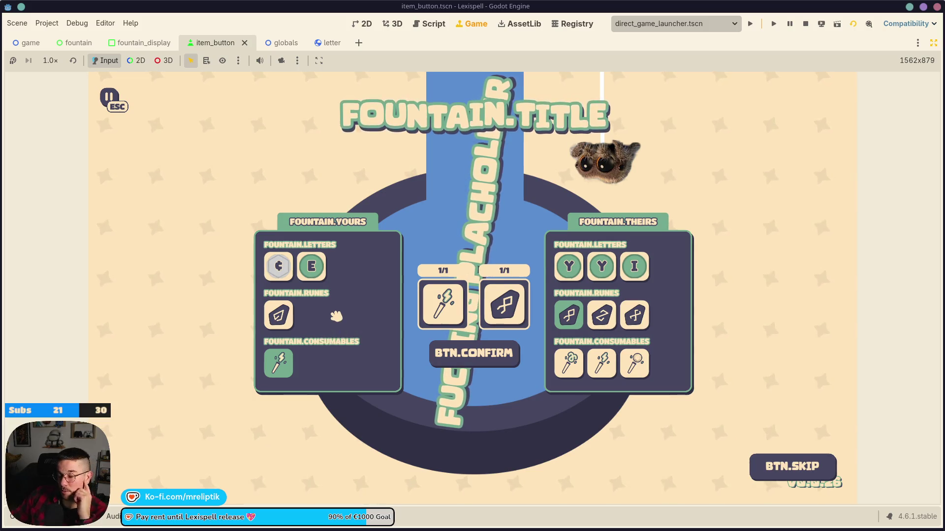
mouse_move(445, 309)
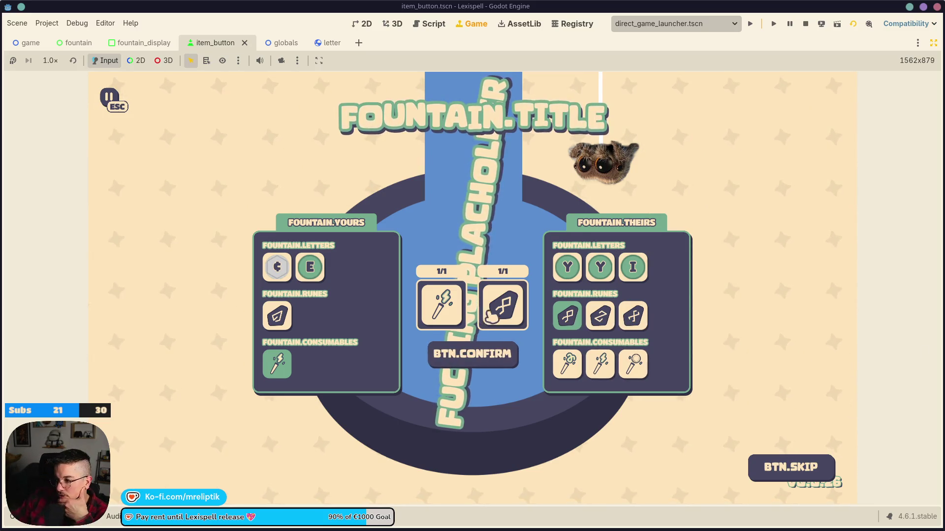
click(492, 315)
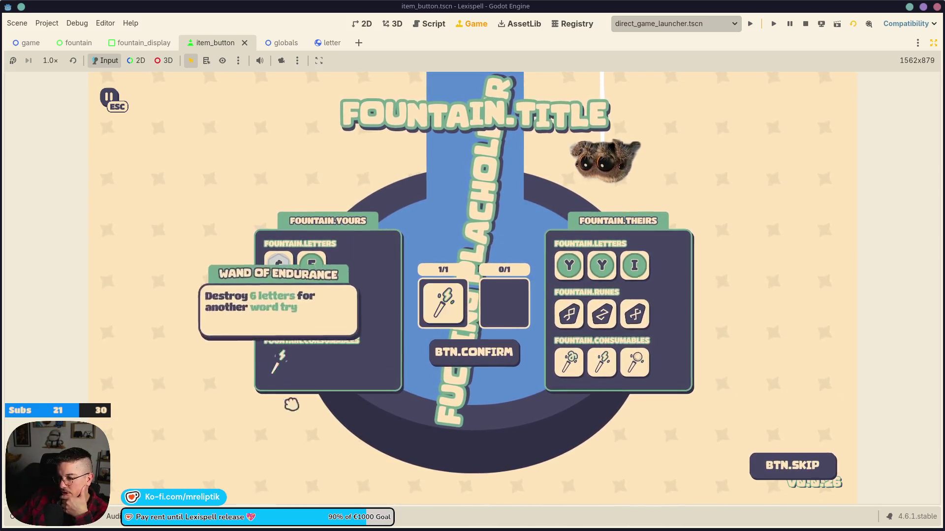
mouse_move(569, 314)
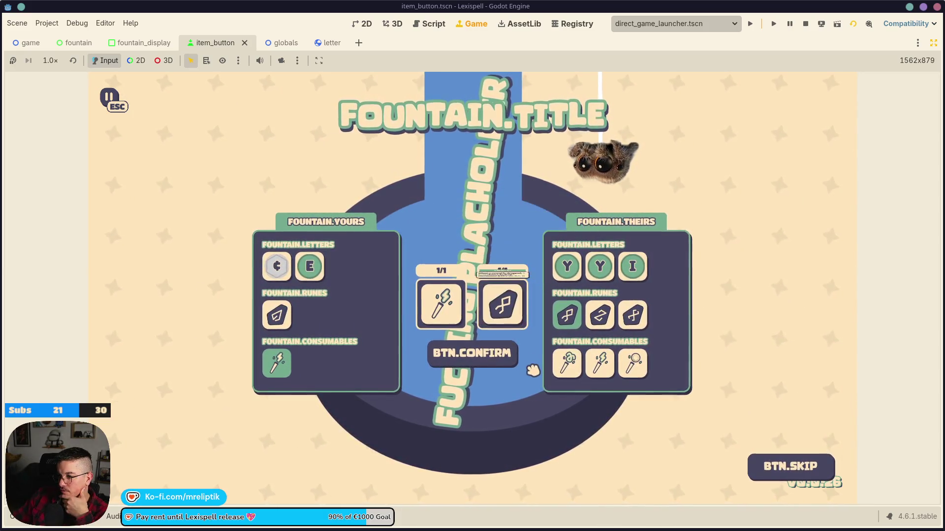
click(484, 354)
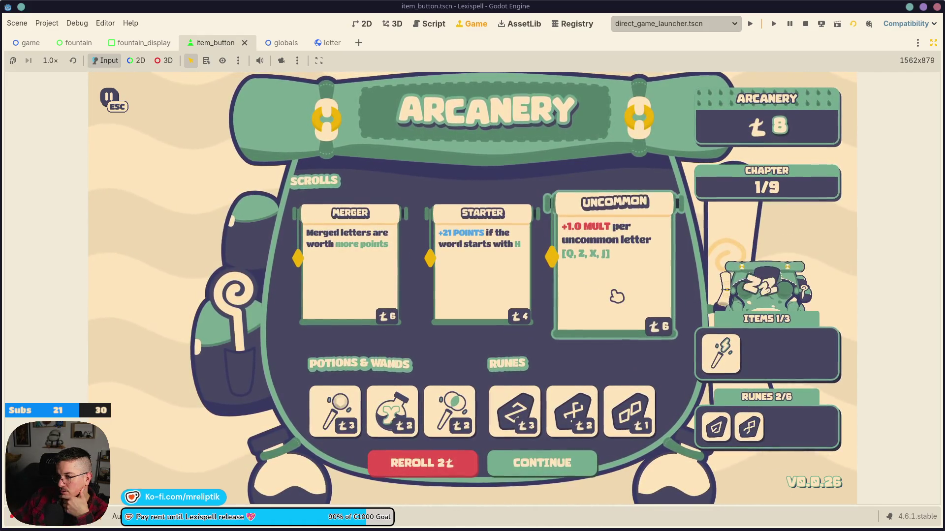
Step: Buy the Uncommon scroll, leave the shop and start Chapter 2
click(613, 296)
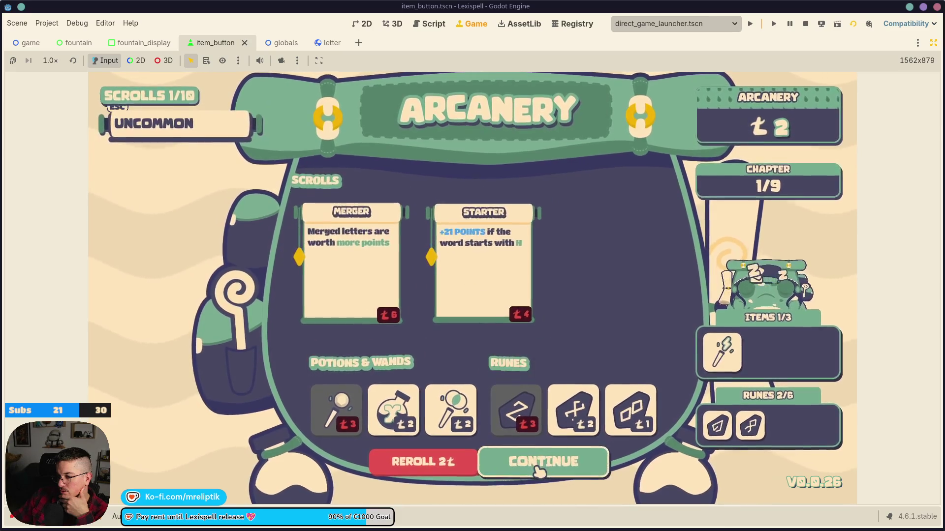
click(540, 468)
click(436, 339)
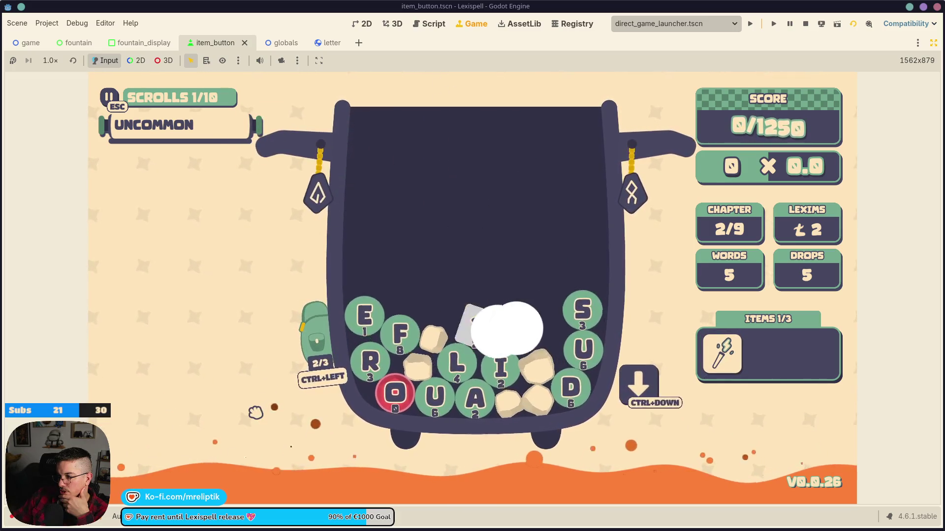
Step: Open the backpack and select, then deselect, the O letter tile
click(325, 379)
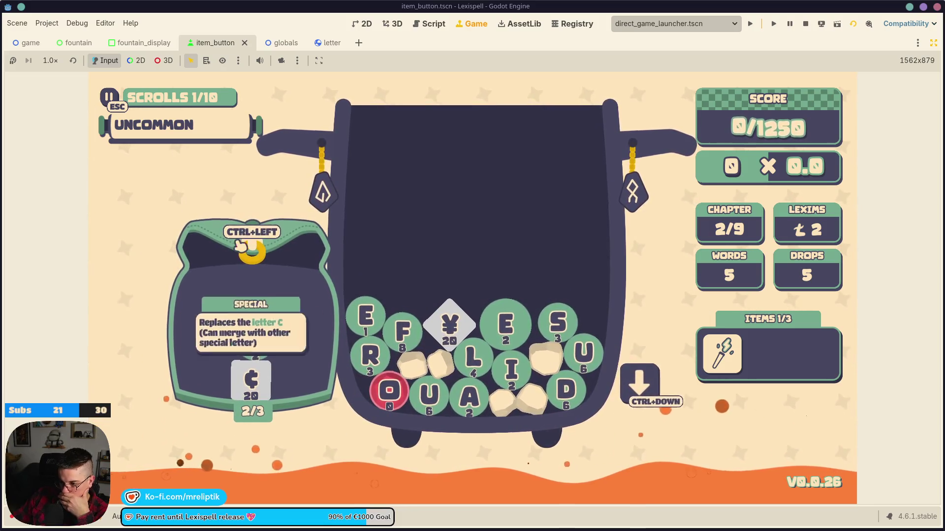
click(401, 401)
click(393, 391)
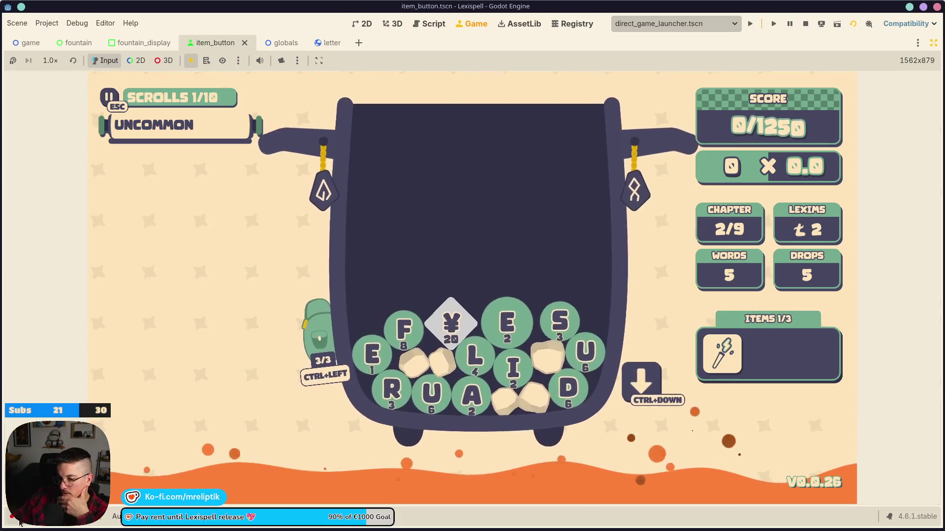
Step: Toggle the output log open and closed, then switch to the game.tscn scene
click(22, 520)
click(22, 521)
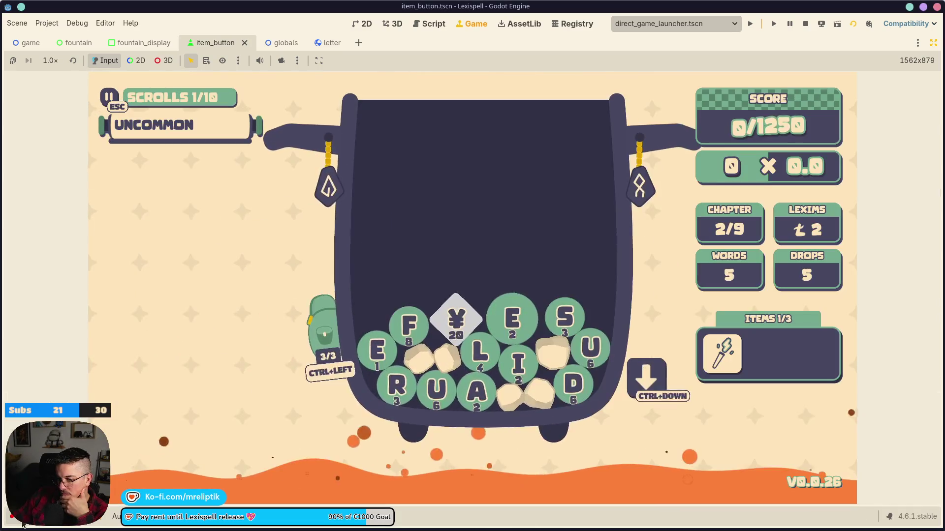
click(30, 43)
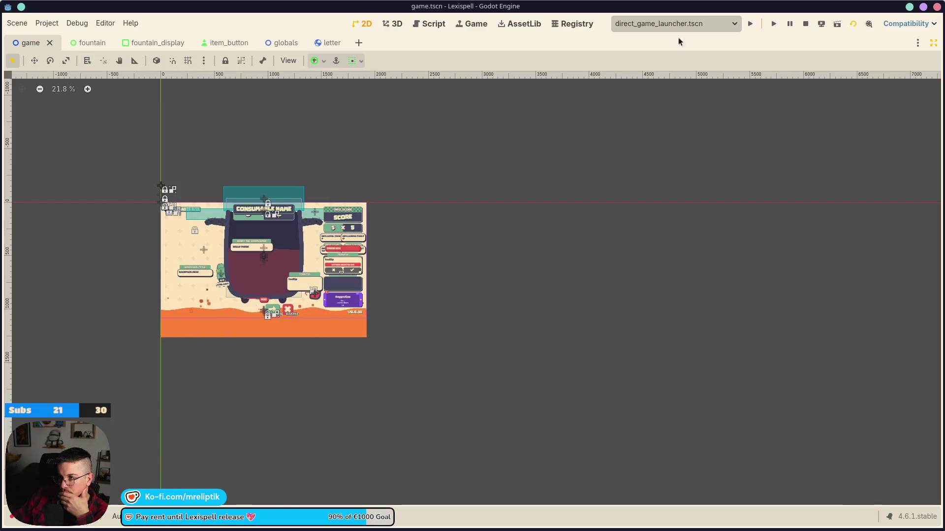
Step: Restore the side panels, inspect the DISCOVER_ALL_RUNES error in Output, and open fountain.tscn
click(933, 43)
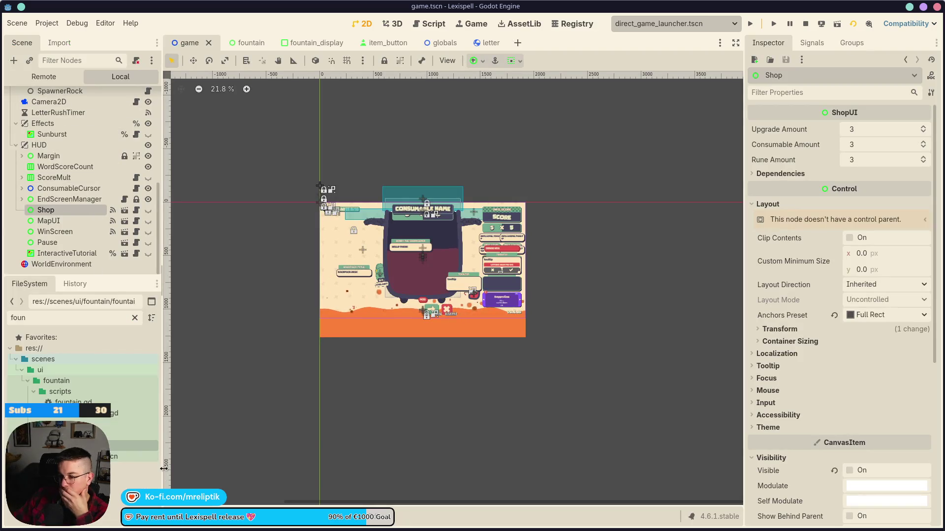
key(alt+o)
key(alt+o)
key(alt+o)
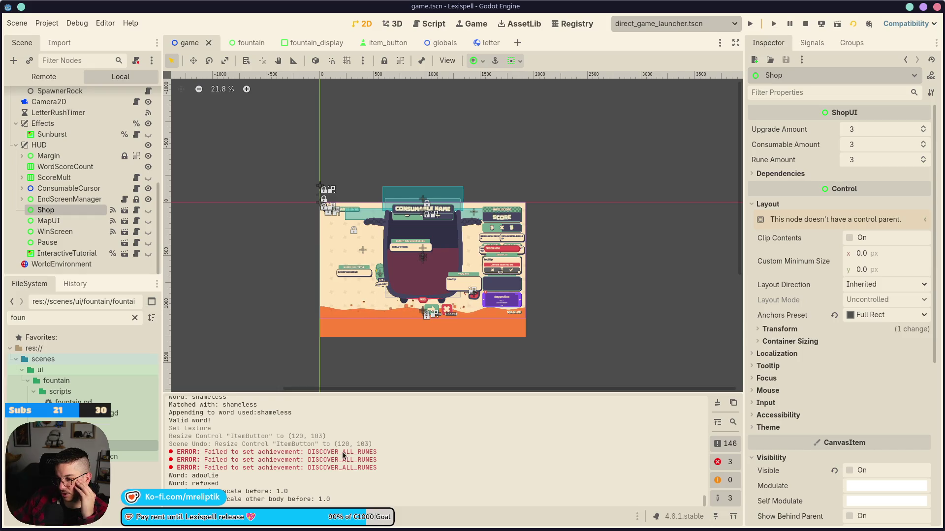
double_click(325, 453)
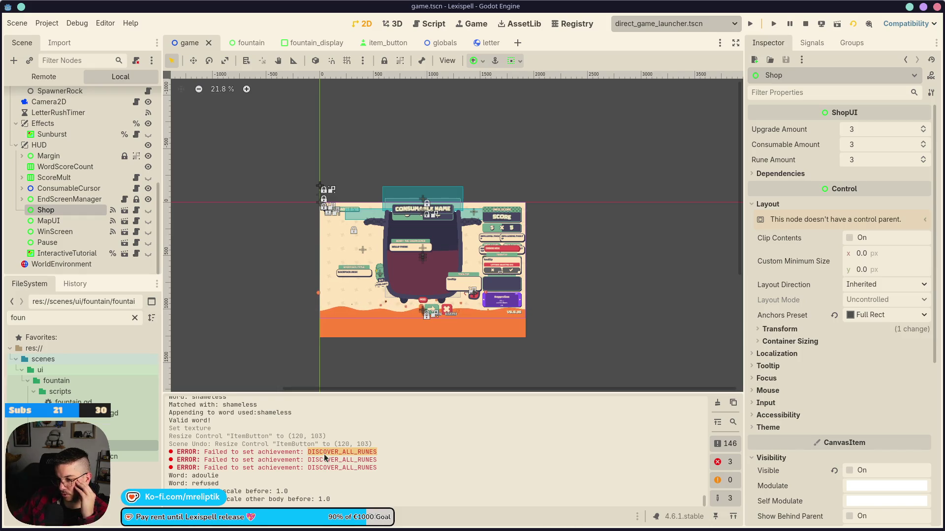
key(alt+o)
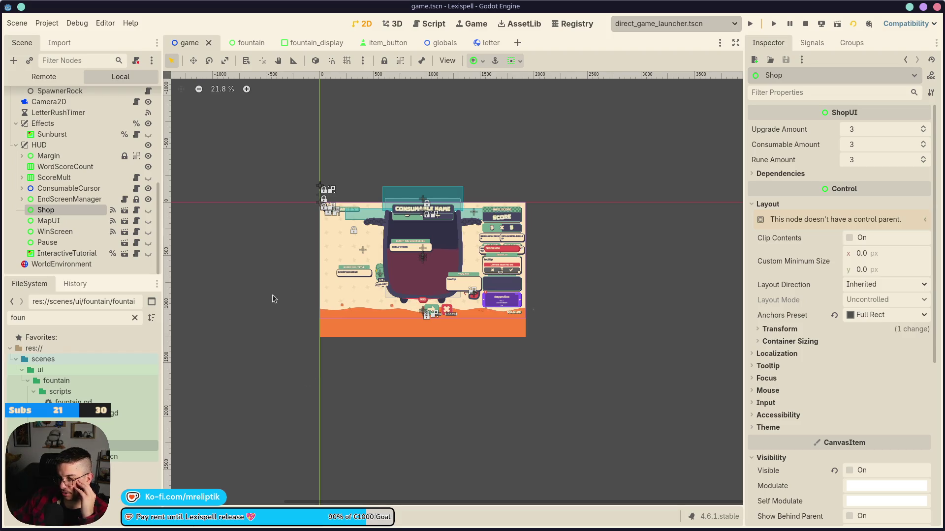
scroll(353, 332, up, 5)
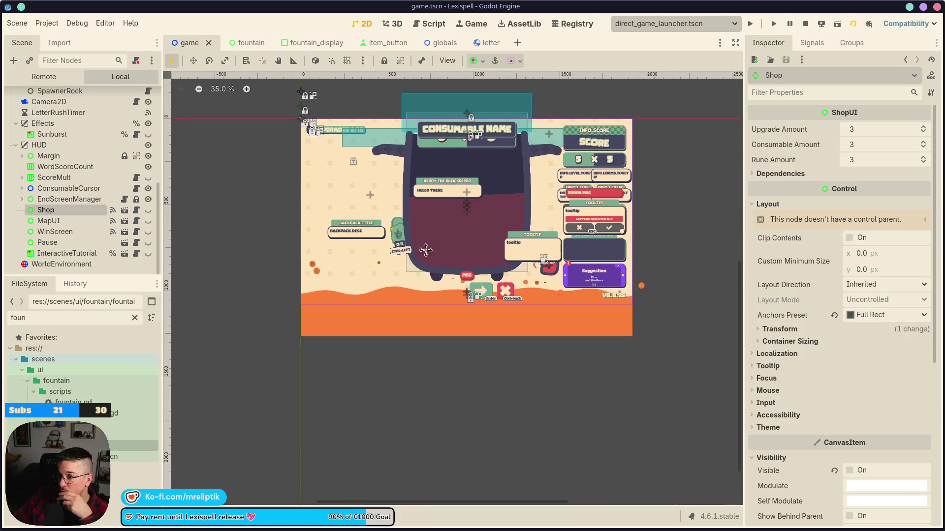
click(256, 42)
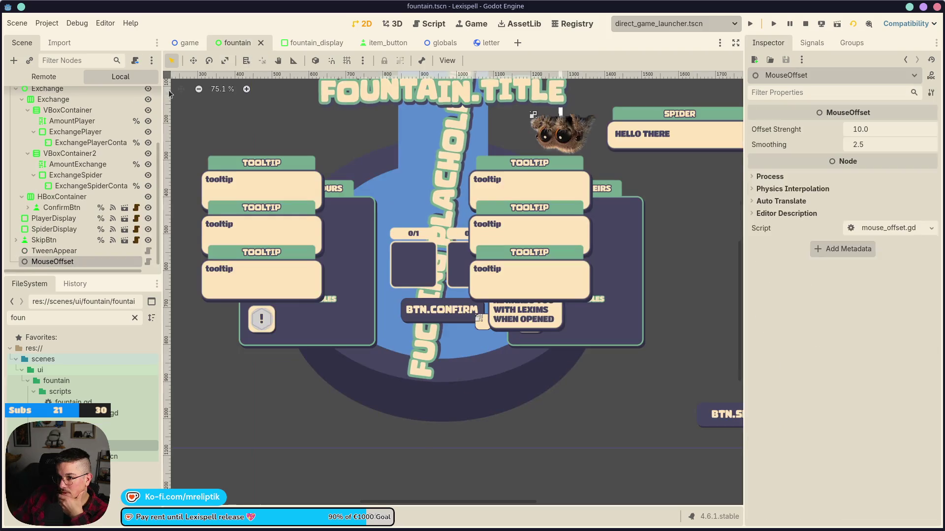
Step: Open fountain.gd and scroll to the spider letter check line
click(136, 97)
scroll(395, 364, down, 15)
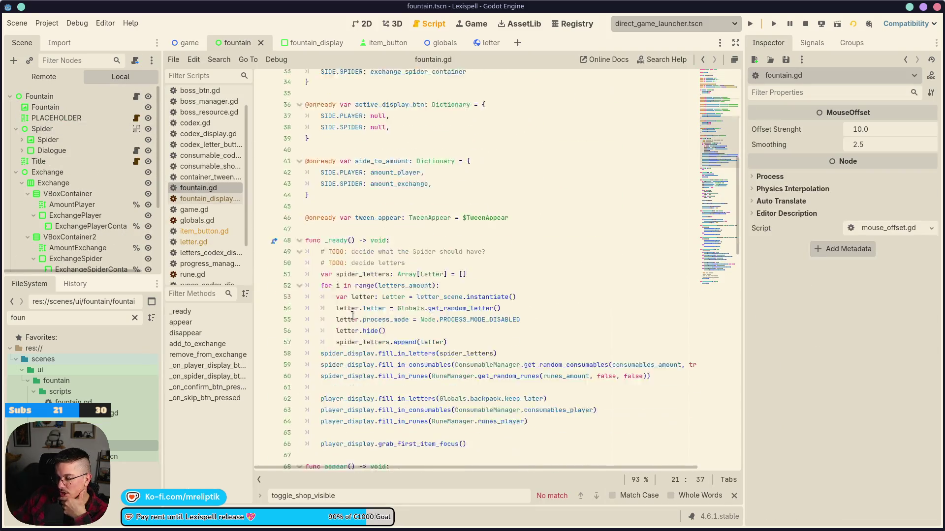
scroll(396, 364, down, 14)
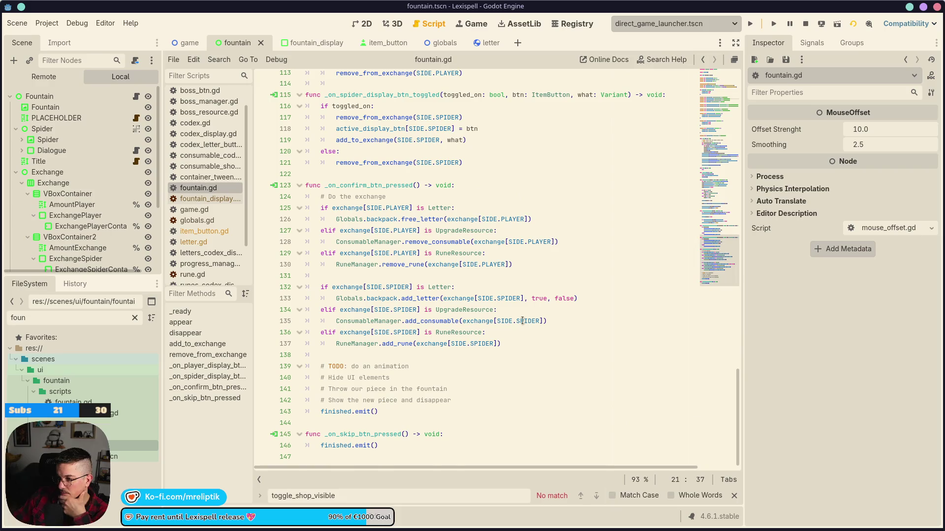
click(509, 291)
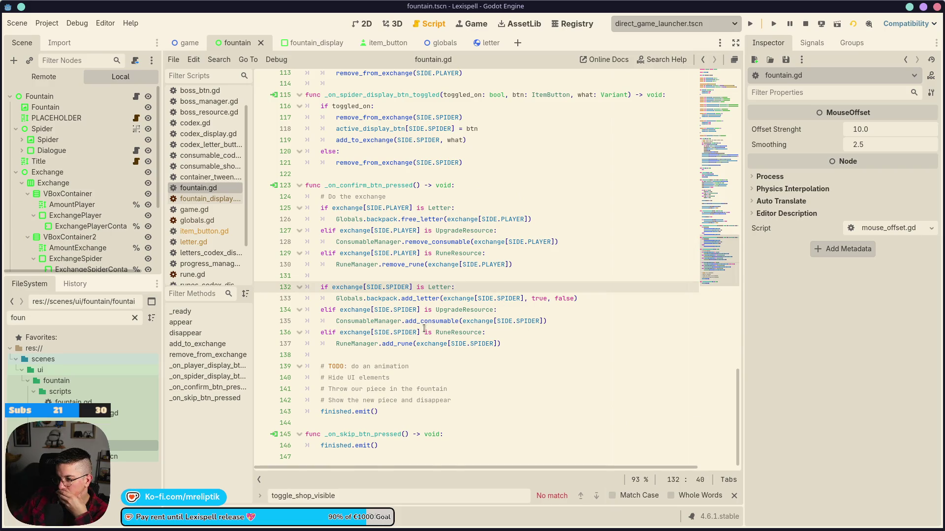
Step: Select remove_consumable on line 128 and jump to its definition in consumable_manager.gd
double_click(363, 321)
double_click(420, 321)
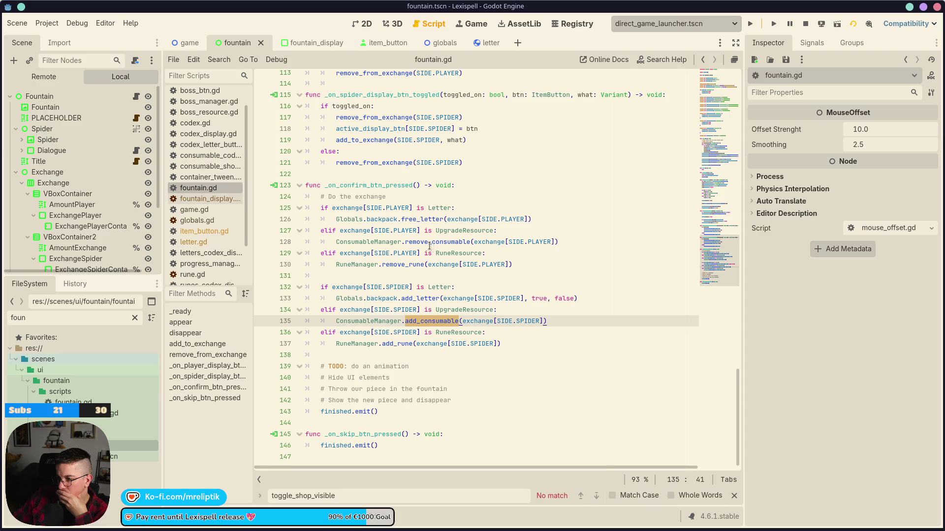
double_click(425, 241)
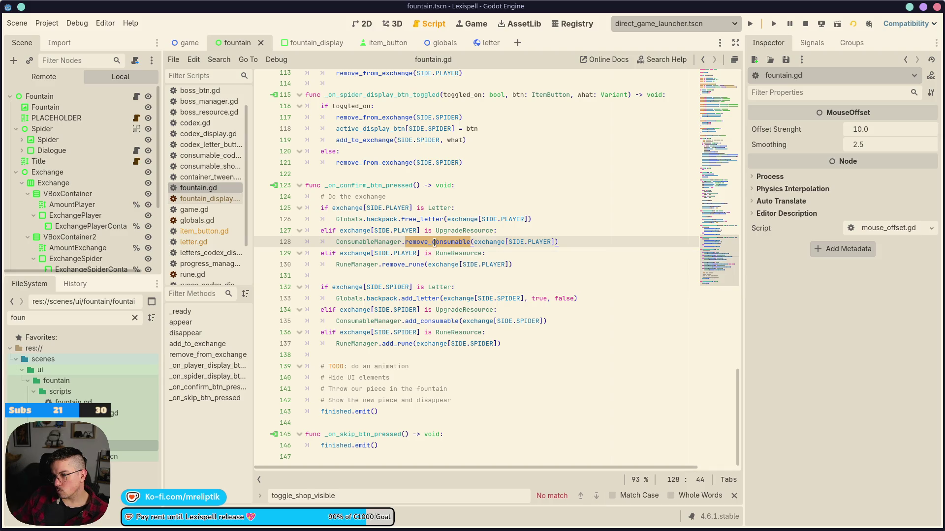
ctrl+click(434, 242)
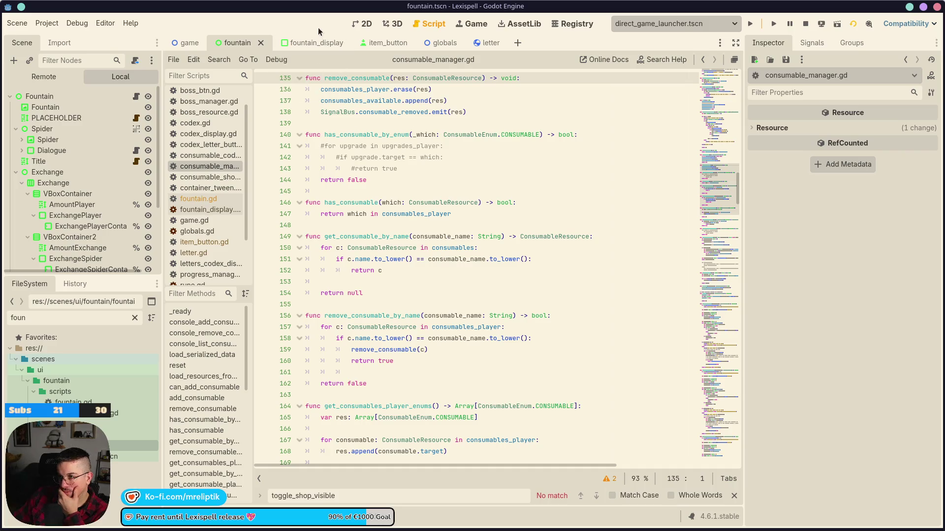
click(367, 24)
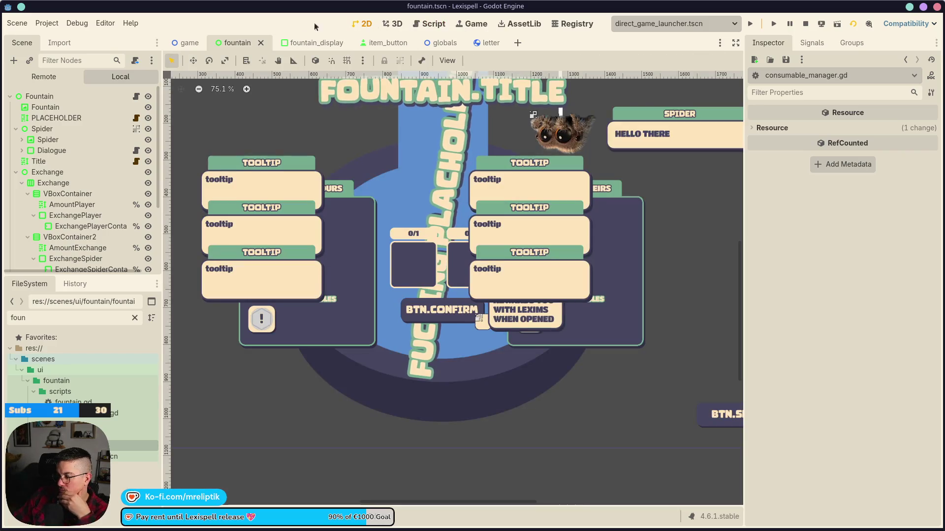
Step: Reopen the Fountain node's fountain.gd script, then bring up the running game
click(136, 96)
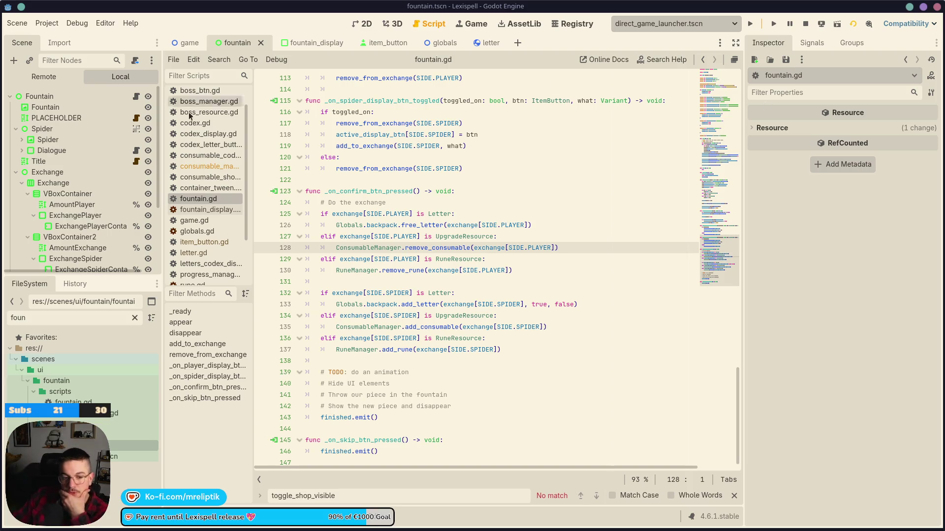
click(471, 25)
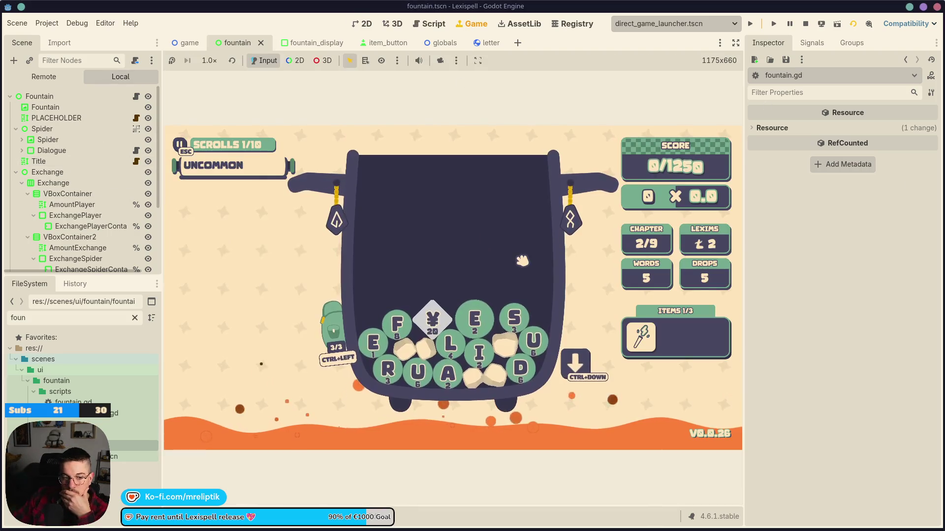
Step: Playtest by trying the Wand of Endurance, dropping a letter in the pot and checking the backpack
click(650, 343)
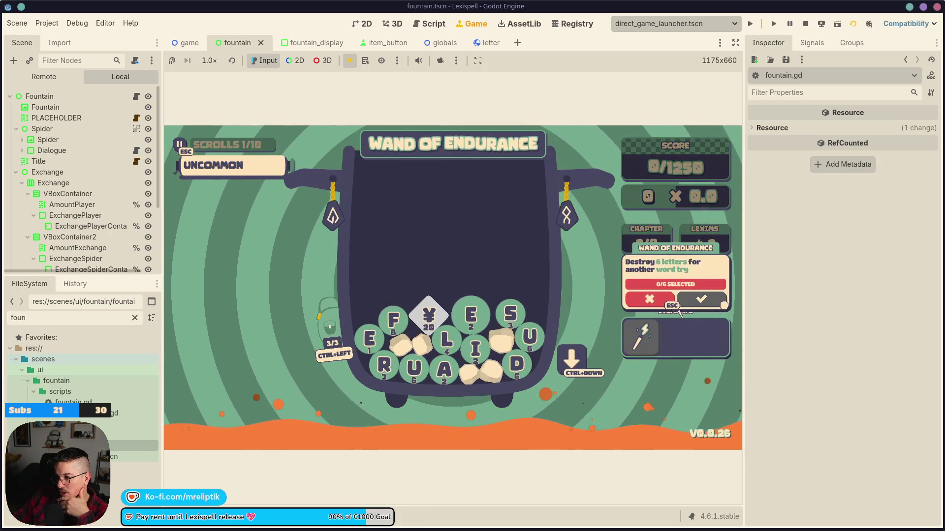
key(Escape)
mouse_move(243, 176)
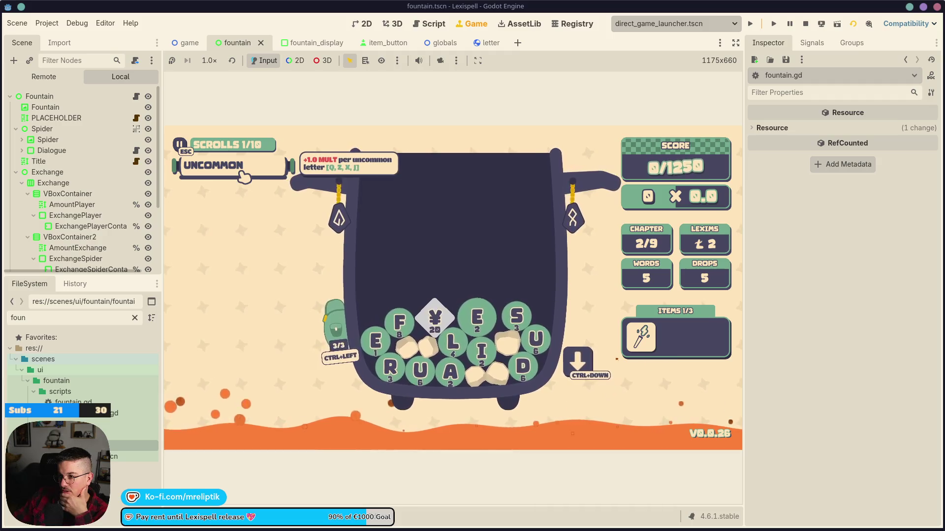
click(436, 372)
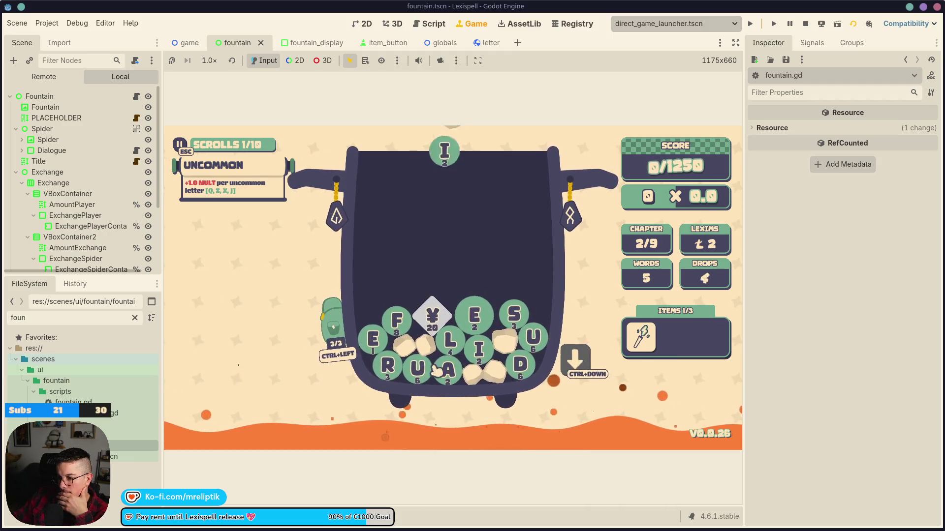
click(333, 327)
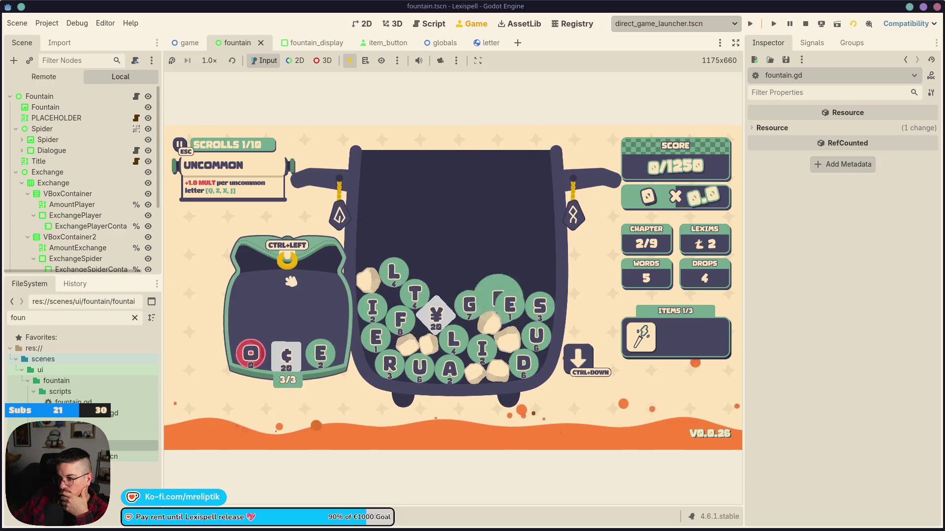
click(326, 352)
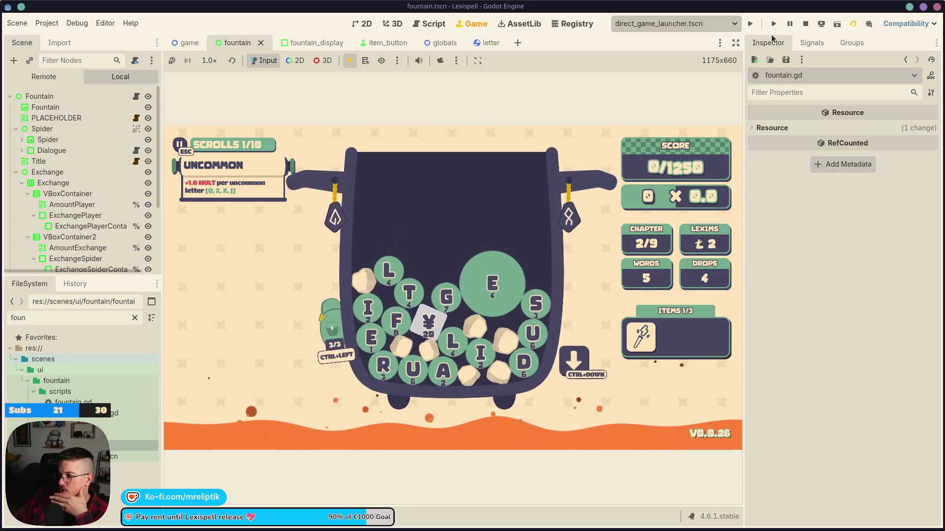
Step: Stop the game, select the BTN.CONFIRM button node and open the fountain script
click(806, 24)
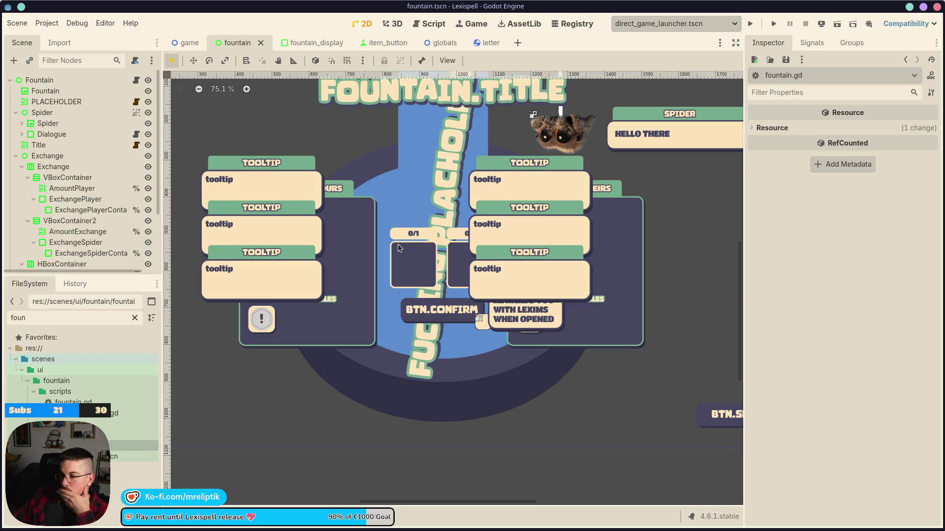
scroll(438, 284, down, 4)
scroll(438, 284, up, 8)
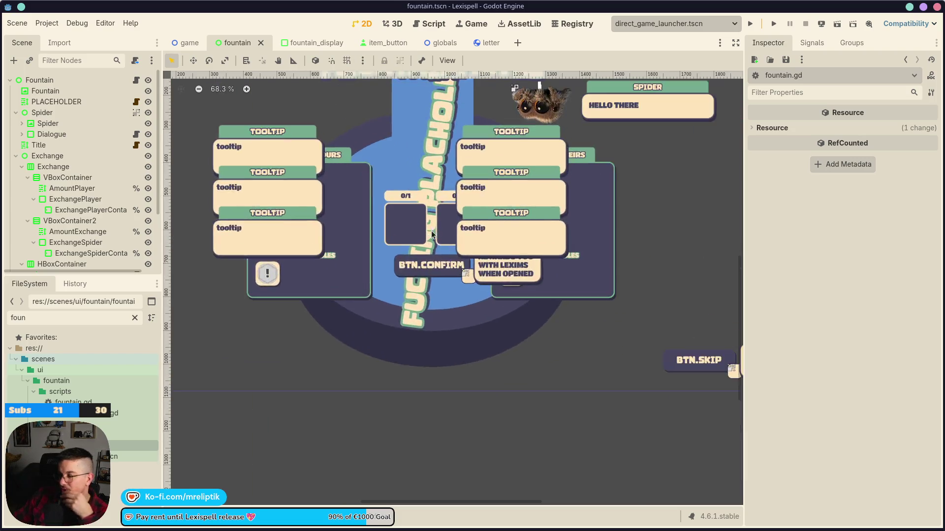
scroll(416, 371, down, 4)
click(416, 370)
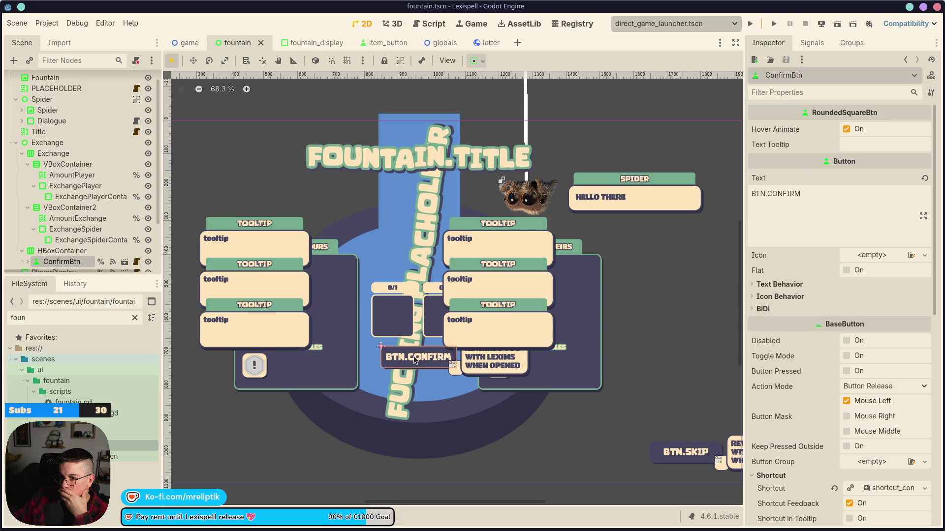
scroll(134, 113, up, 5)
click(135, 80)
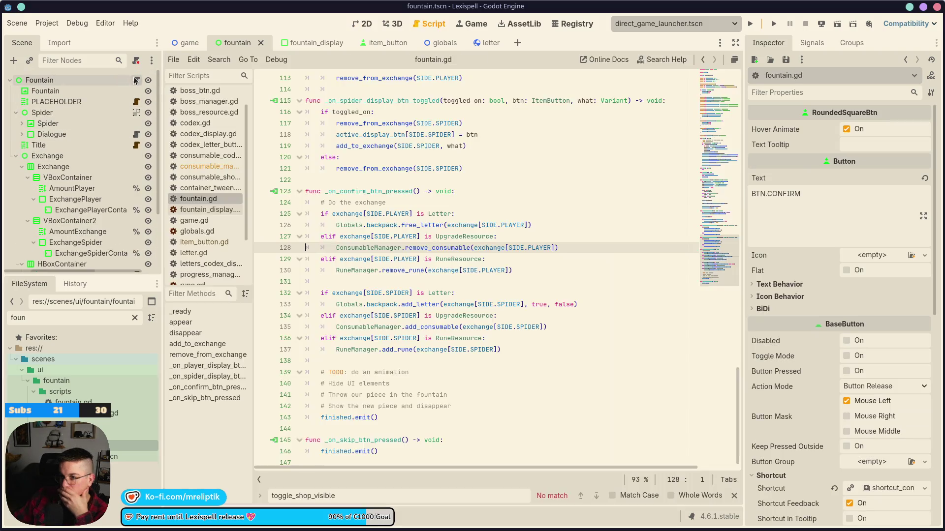
Step: Add 'confirm_btn.disabled = true' as the first line of _ready() and save
scroll(466, 270, up, 15)
scroll(466, 270, down, 4)
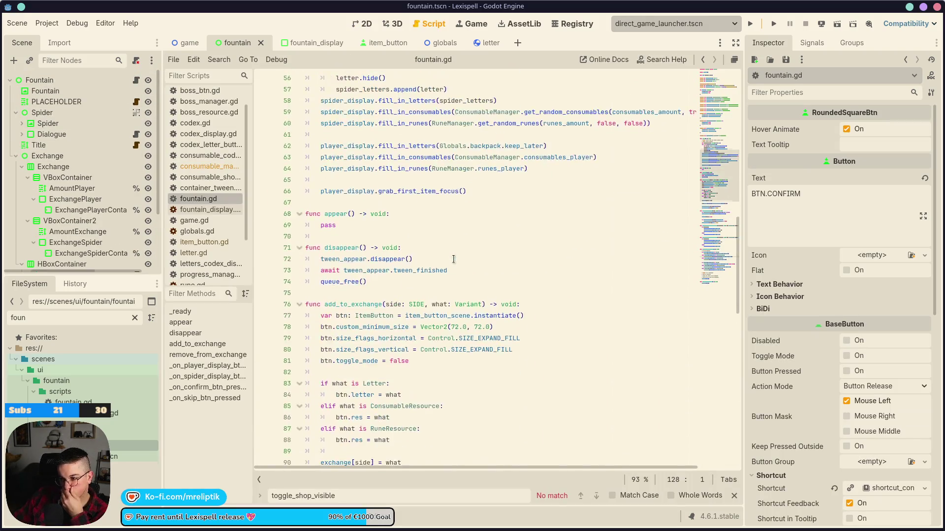
scroll(447, 262, up, 6)
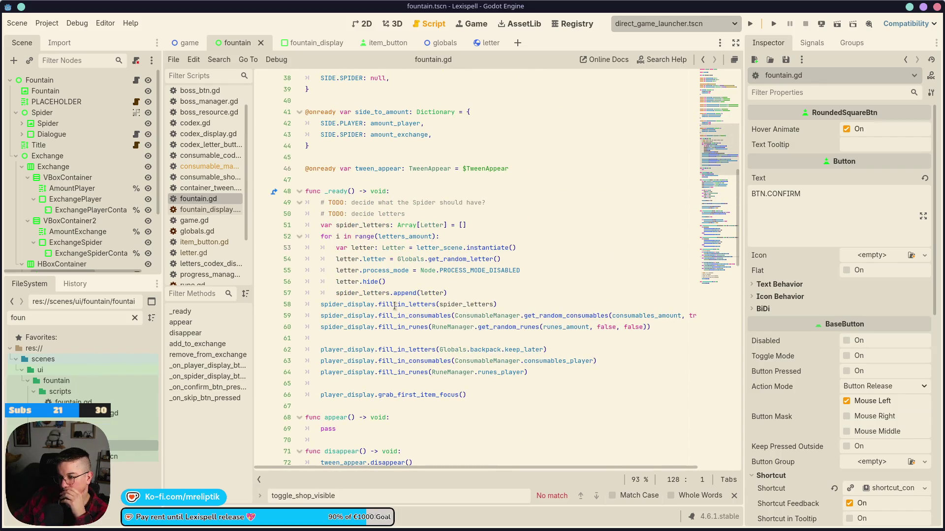
click(399, 192)
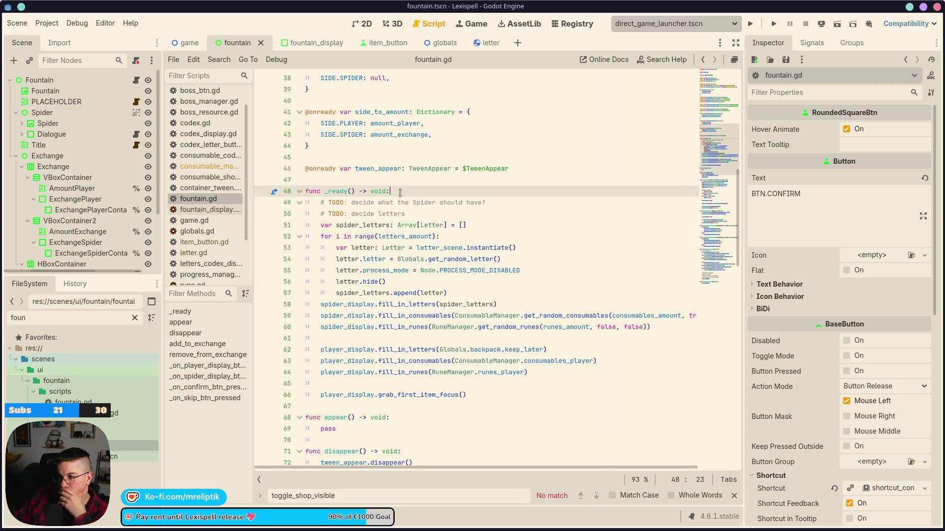
key(Return)
text(con)
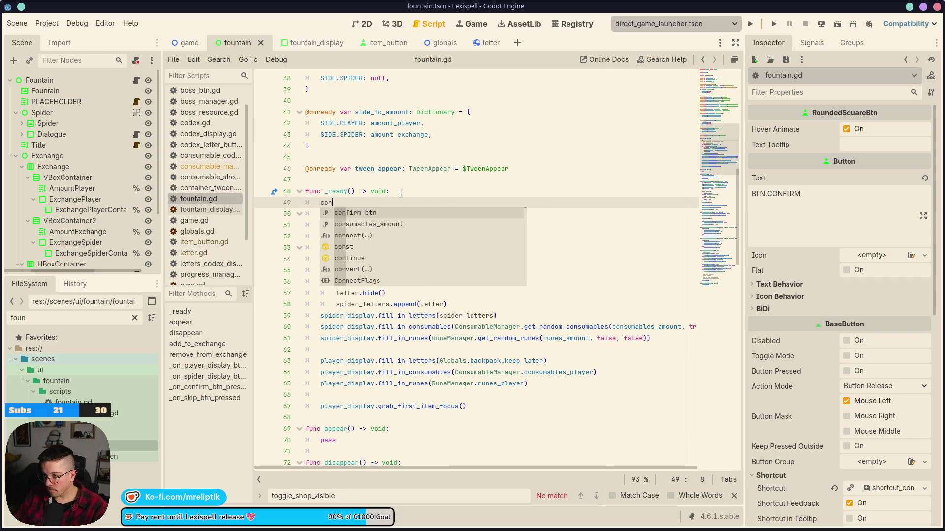
text(firm_btn.dis)
key(Return)
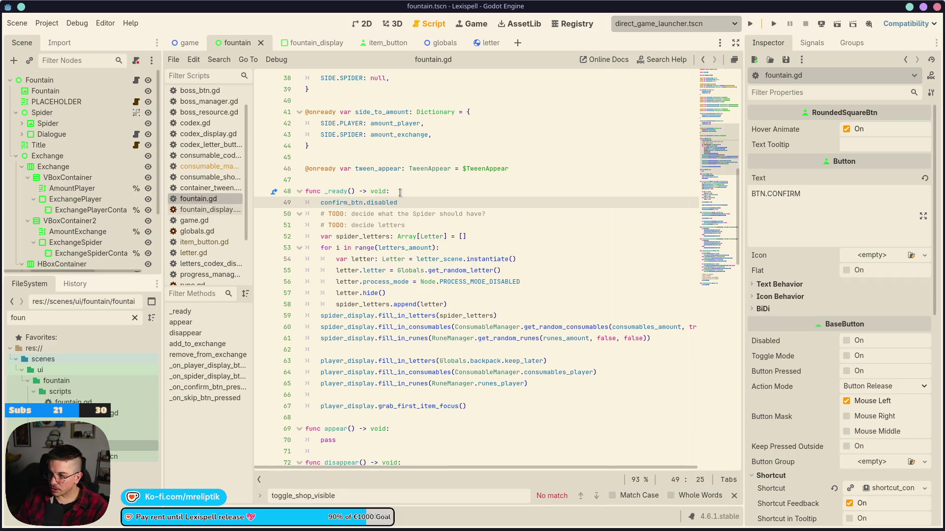
text( = true)
key(Return)
key(ctrl+s)
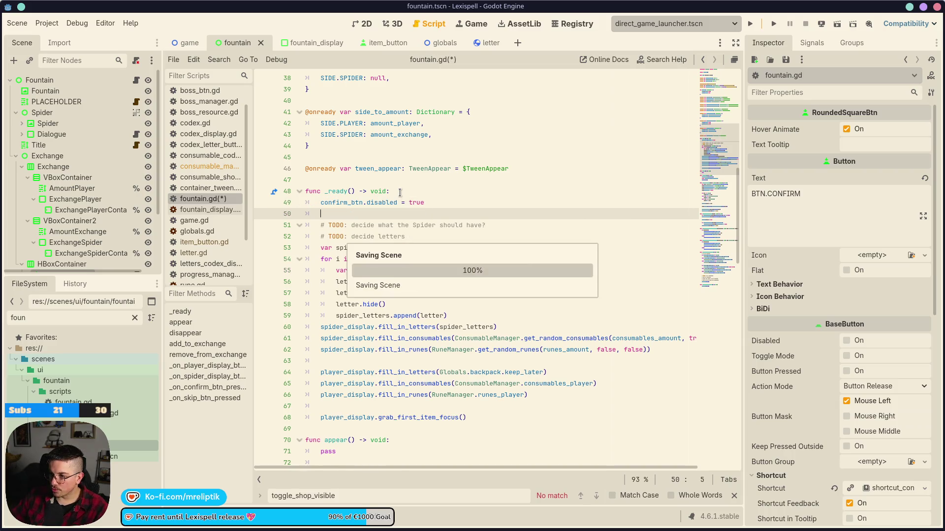
Step: Scroll down to remove_from_exchange and place the caret after the 0/1 text line
click(440, 200)
key(shift+Home)
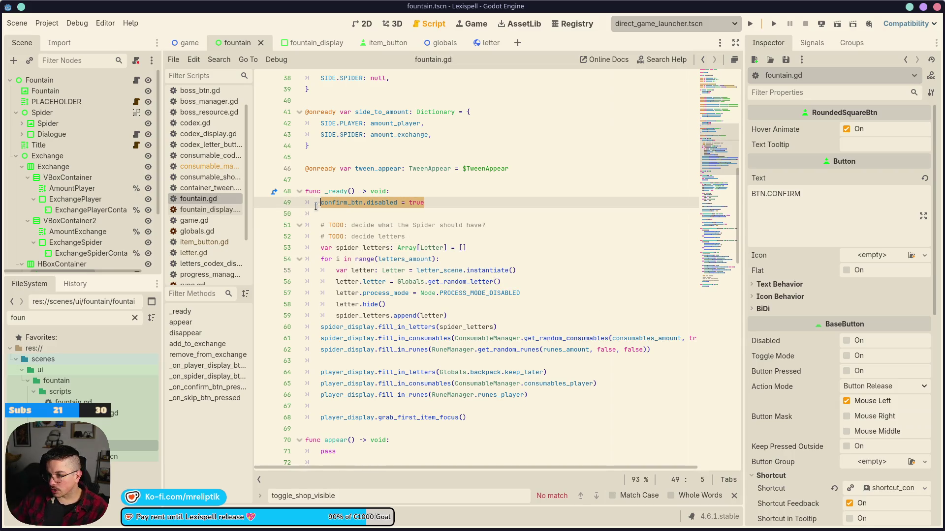
scroll(370, 221, down, 8)
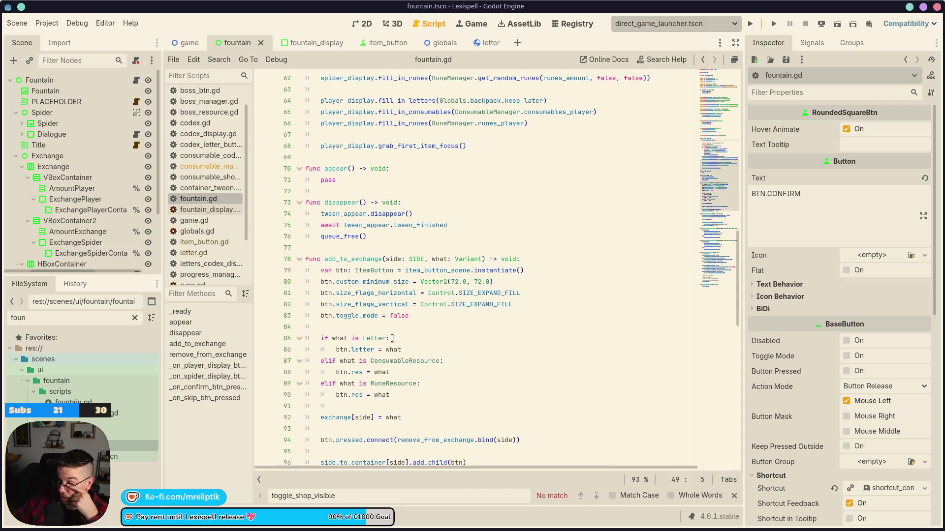
scroll(389, 332, down, 8)
scroll(346, 245, down, 4)
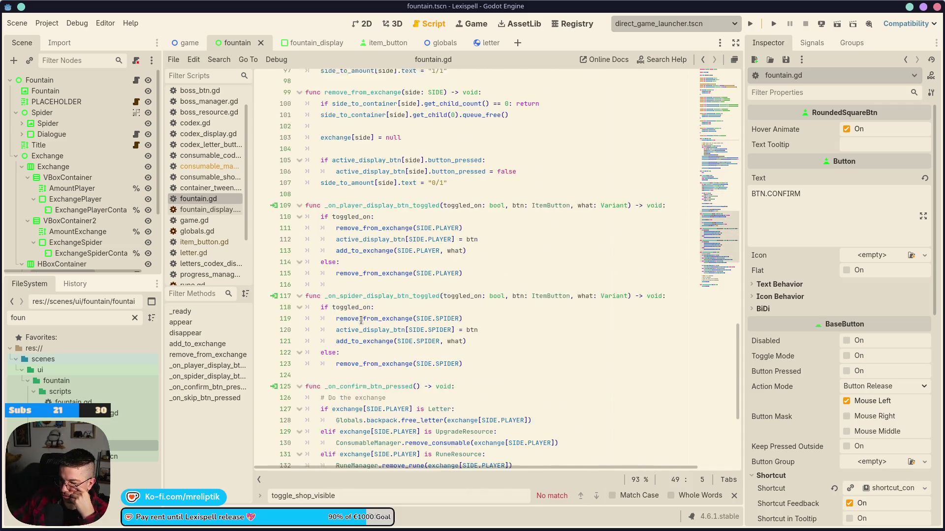
scroll(391, 286, down, 5)
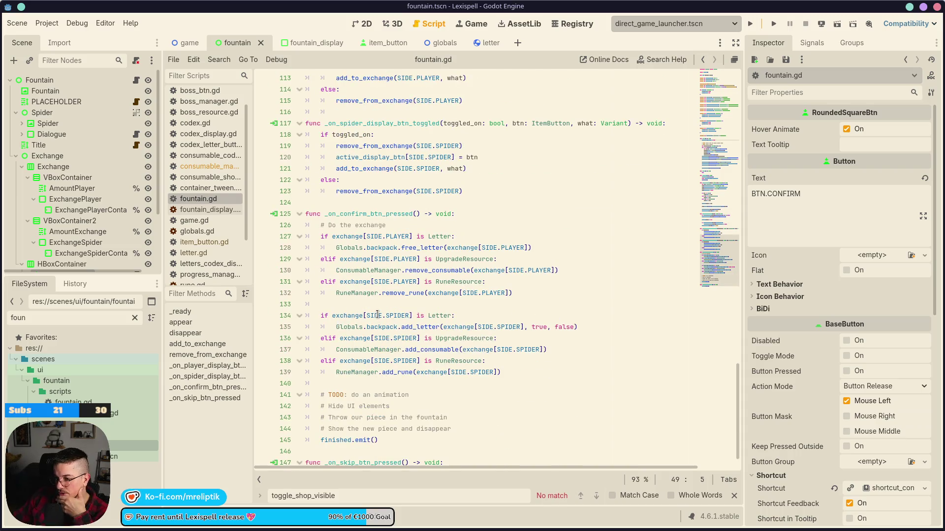
scroll(377, 320, down, 1)
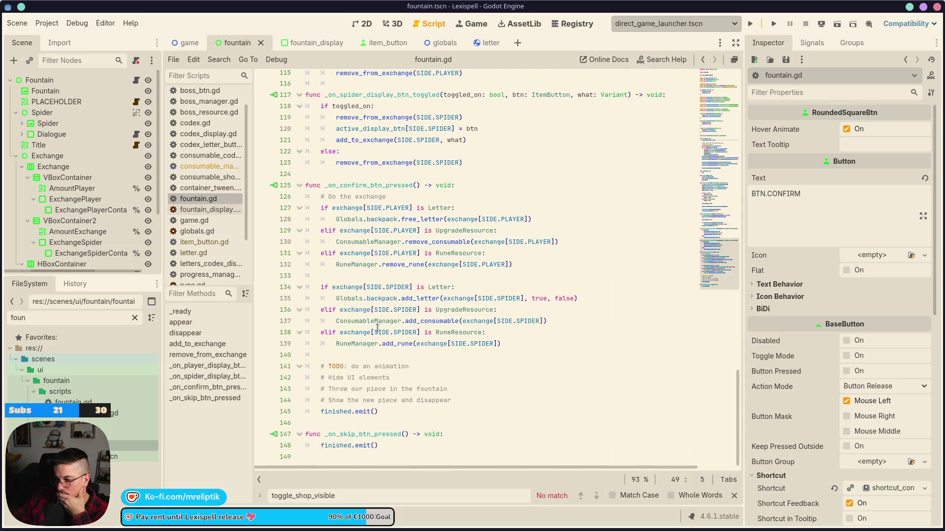
scroll(428, 292, up, 10)
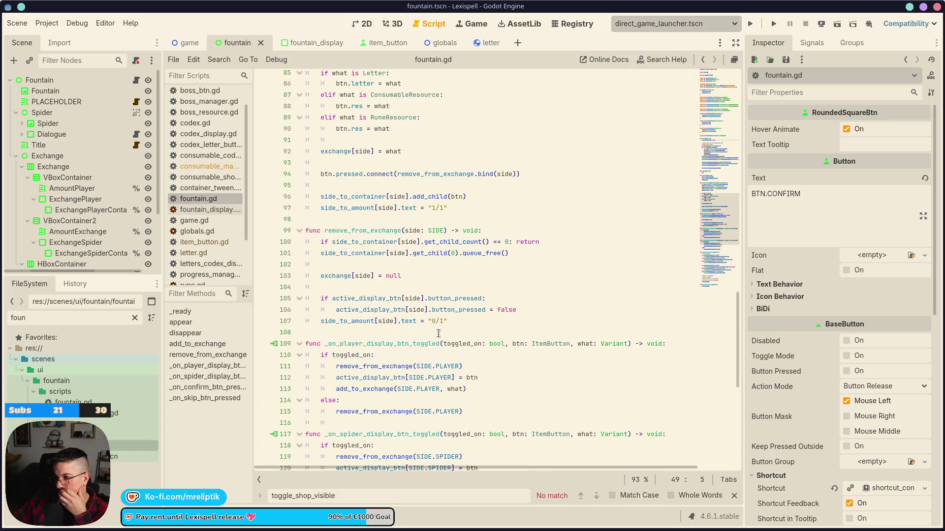
click(463, 323)
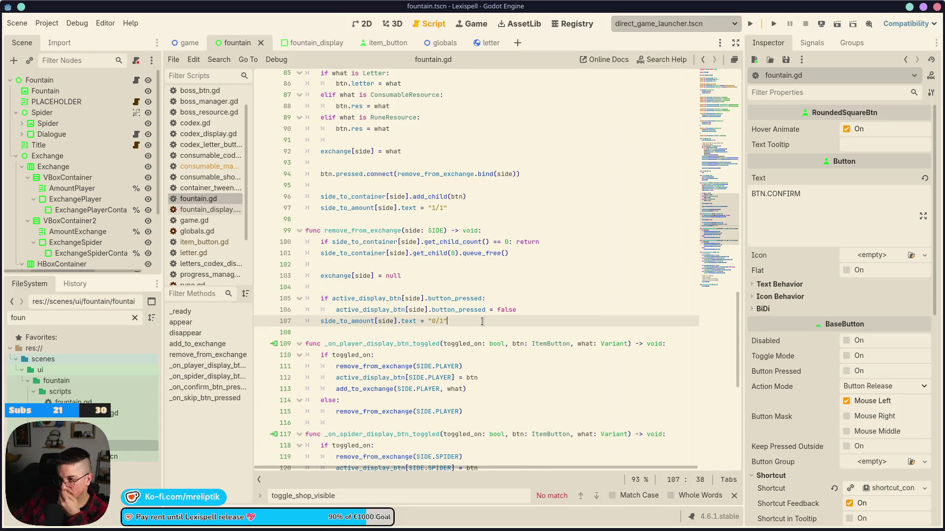
Step: In remove_from_exchange, write confirm_btn.disabled = side_to_amount[side] == null or side_to_amount[side] == null and save
key(Return)
text(confirm_btn.disabled = true)
key(ctrl+shift+Left)
key(BackSpace)
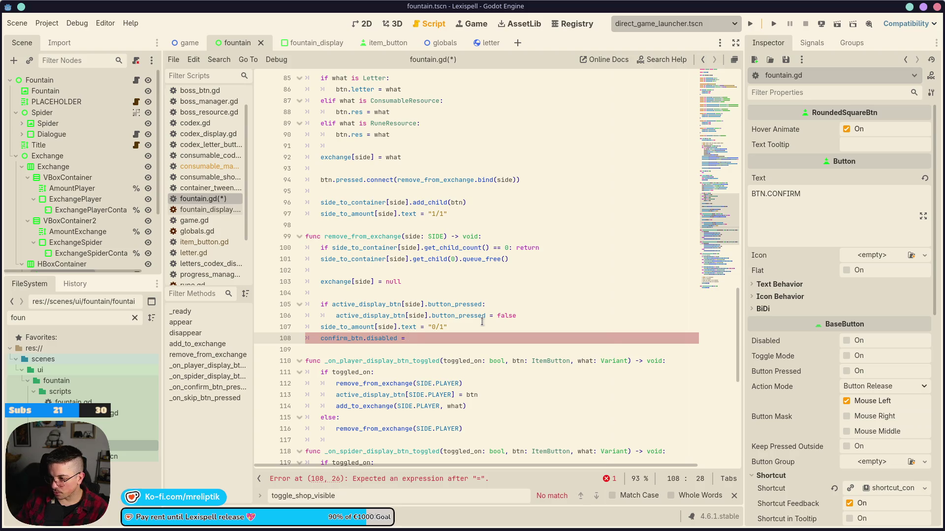
text(side)
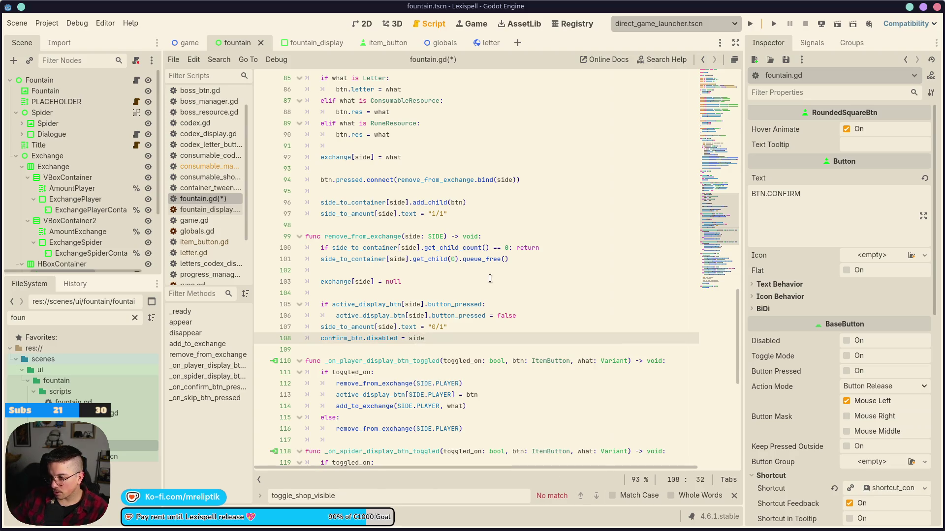
mouse_move(397, 328)
mouse_down()
mouse_move(307, 327)
mouse_move(320, 328)
mouse_up()
key(ctrl+c)
double_click(421, 339)
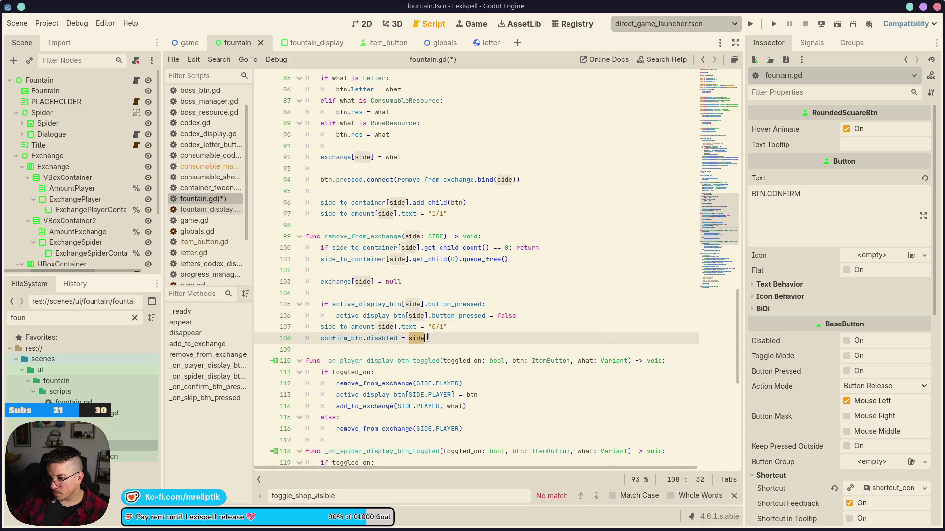
key(ctrl+v)
text(== null or side_to_amount[side] == null)
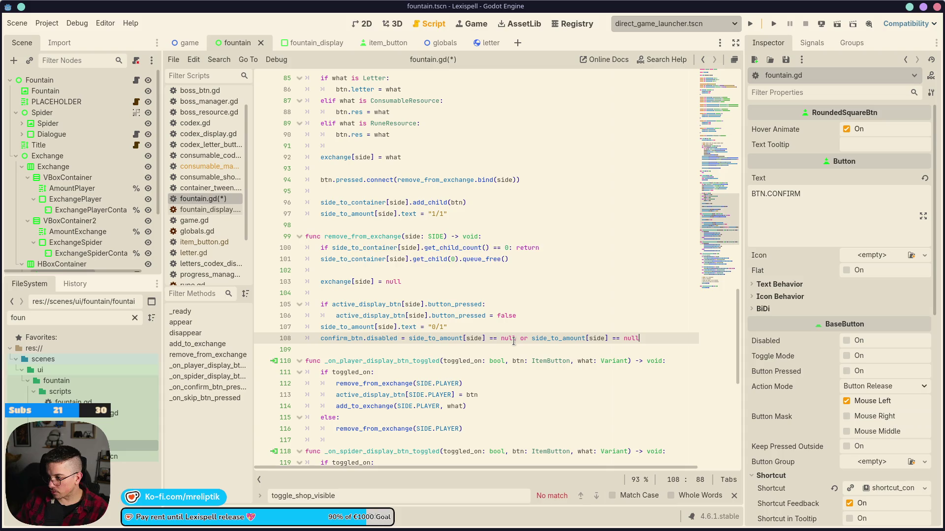
key(ctrl+s)
Step: Change the indexes to SIDE.PLAYER and SIDE.SPIDER, copy the line into add_to_exchange, and save
click(516, 349)
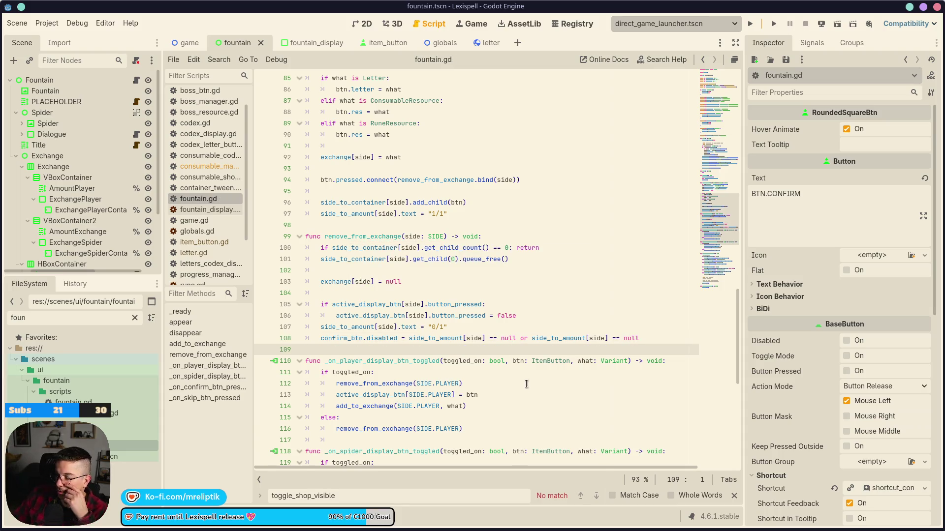
double_click(472, 339)
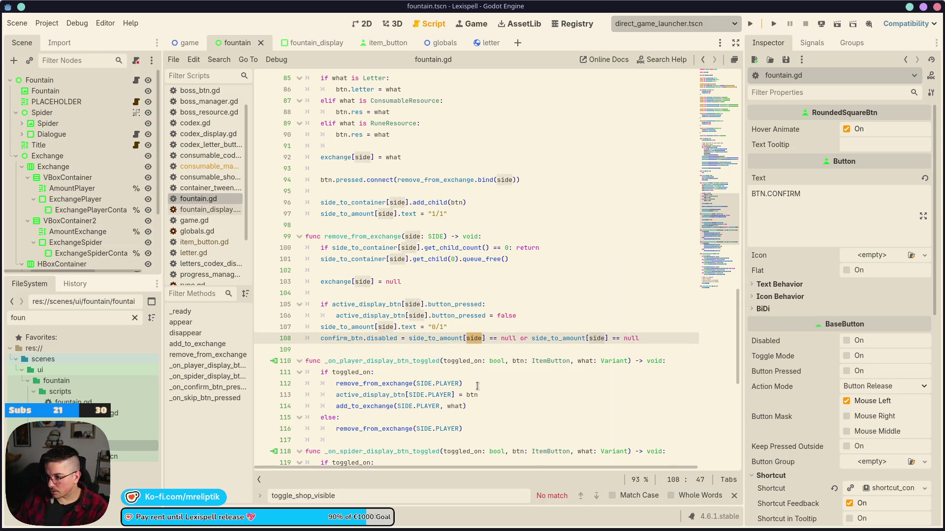
text(SIDE.PLAYER)
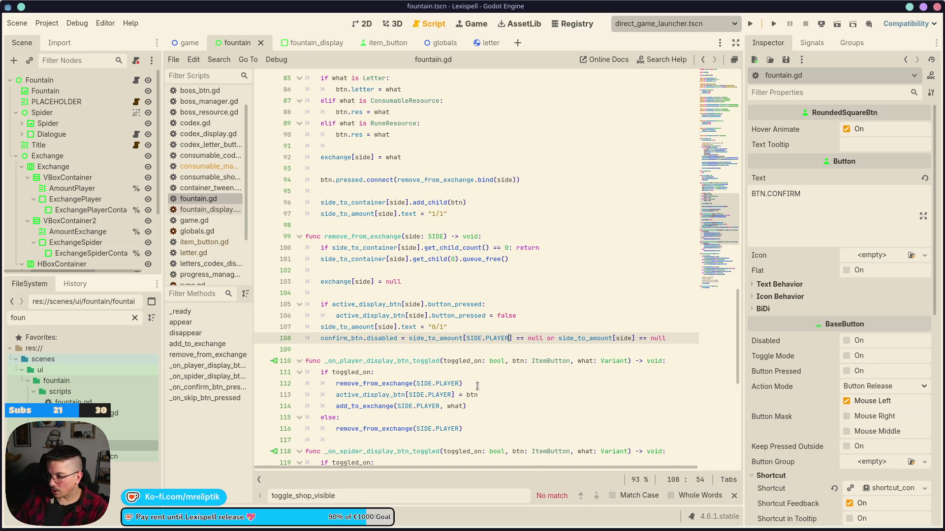
key(ctrl+z)
text(SIDE.P)
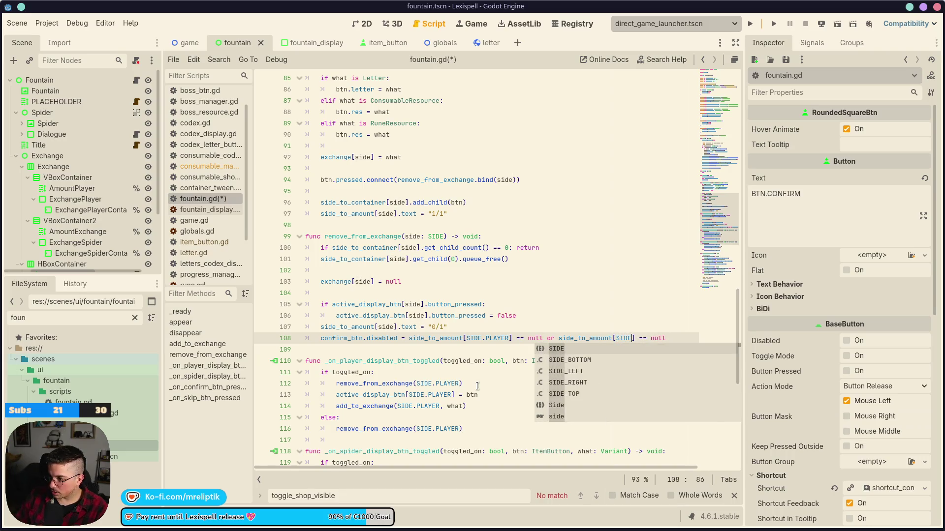
key(Return)
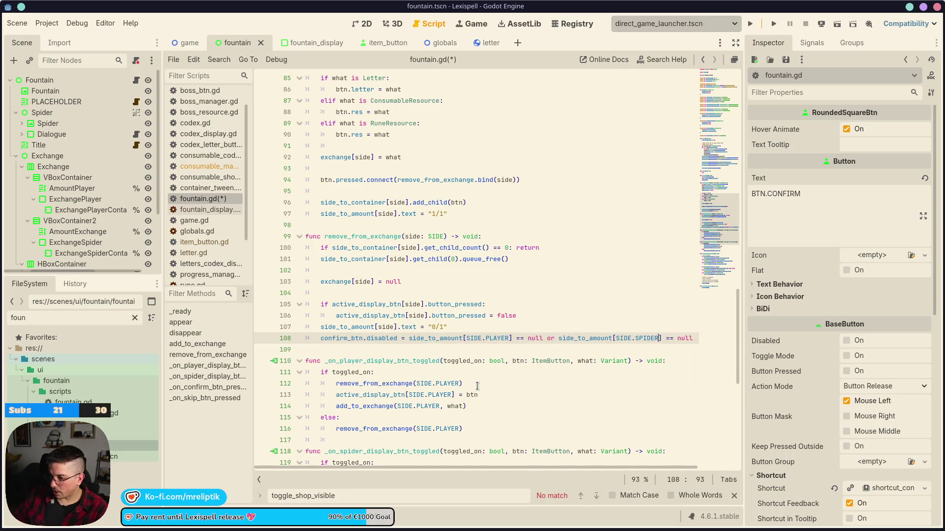
key(ctrl+alt+Down)
key(alt+Up)
key(alt+Up)
key(alt+Up)
key(alt+Up)
key(alt+Up)
key(ctrl+s)
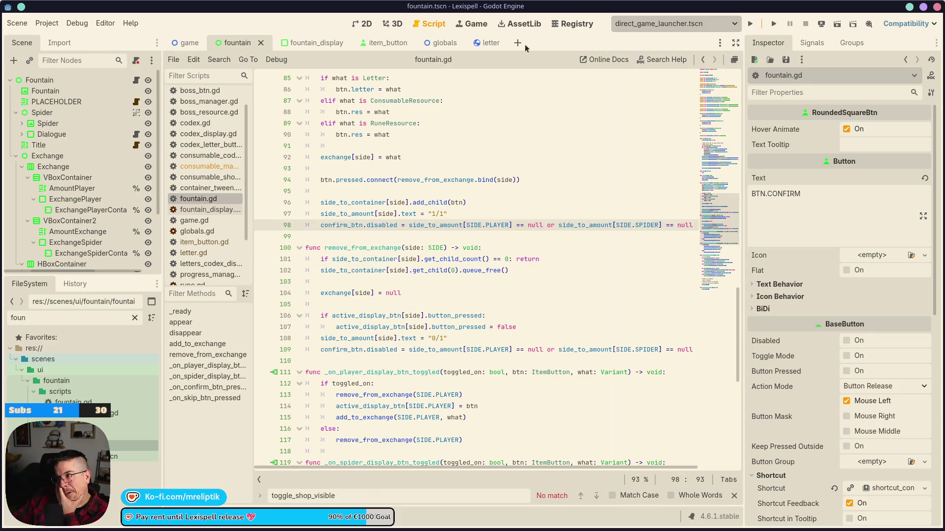
click(472, 24)
Step: Return to the fountain.tscn 2D layout after briefly checking the game preview
click(364, 23)
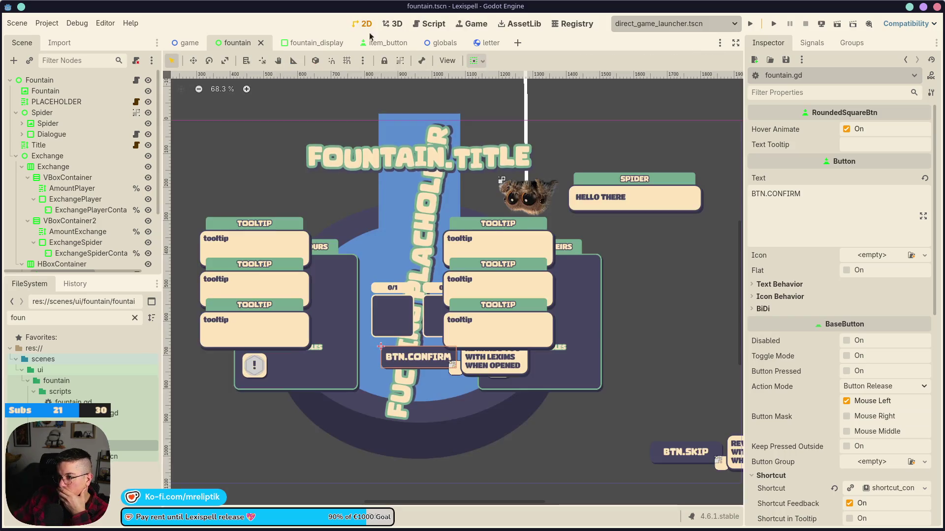
click(471, 25)
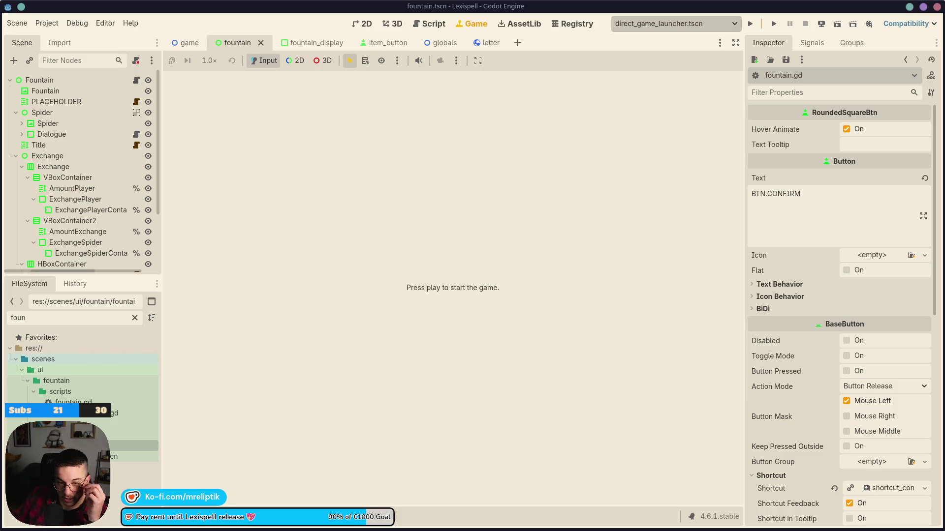
key(ctrl+F1)
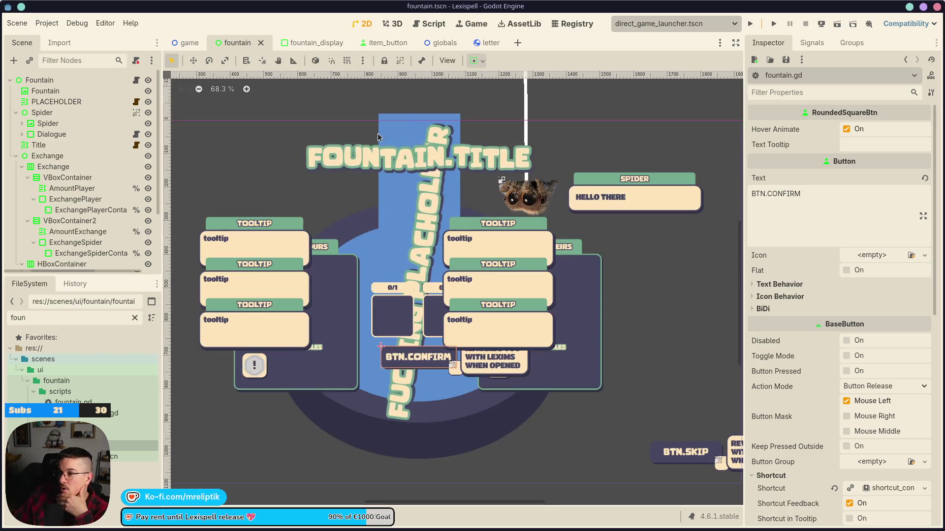
Step: Inspect the Fountain root and TweenAppear node properties, then open game.tscn
scroll(399, 309, down, 3)
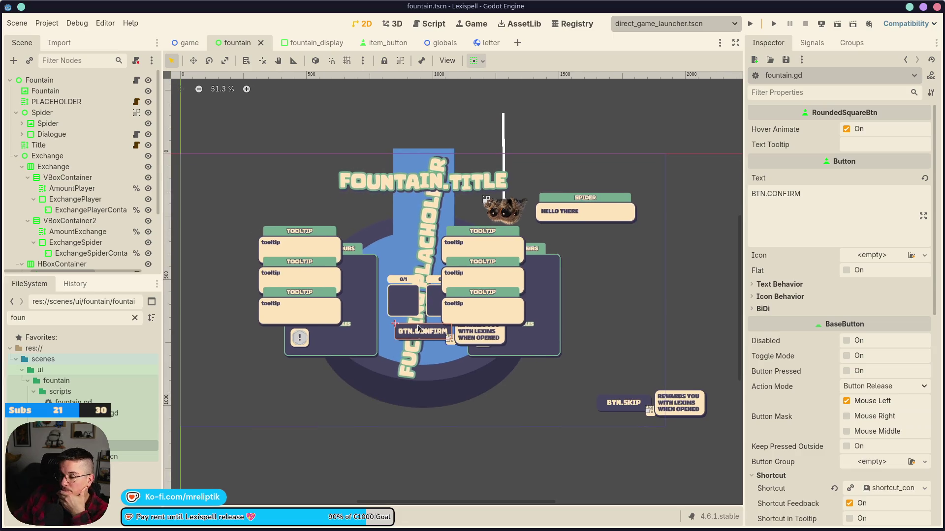
click(642, 224)
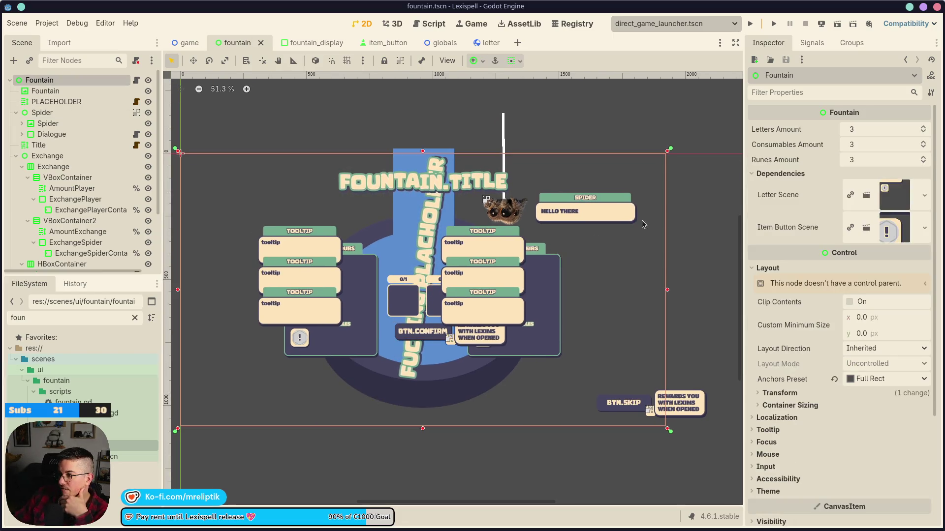
scroll(74, 204, down, 3)
click(54, 246)
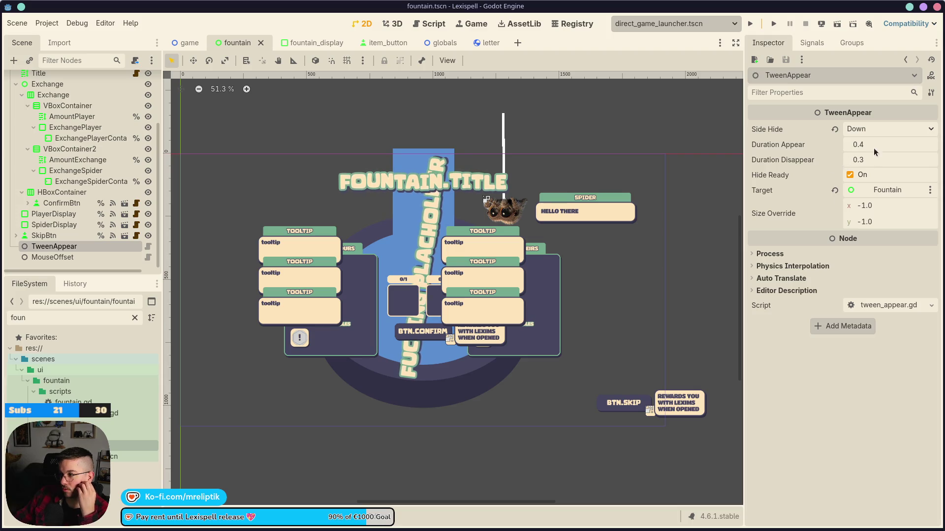
click(190, 43)
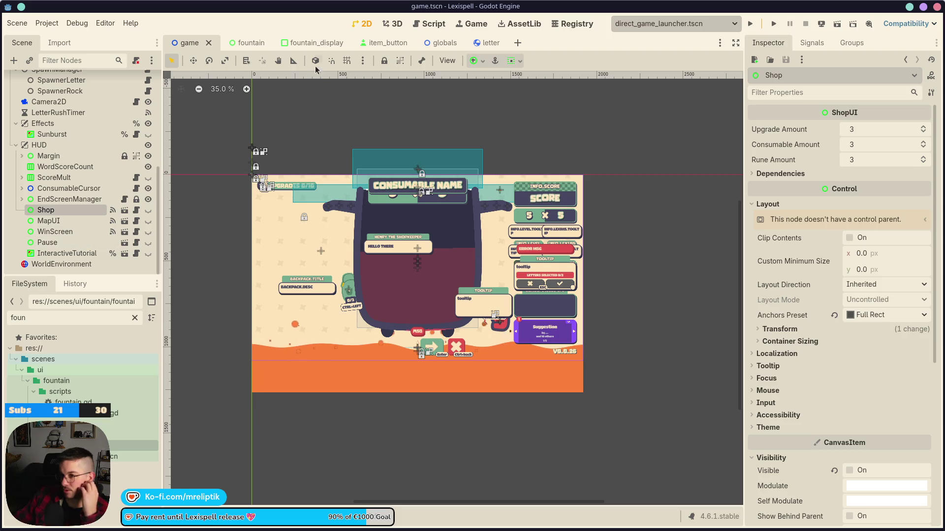
Step: Look over the fountain, fountain_display and item_button scenes and select the consumables ItemButton
click(261, 43)
click(328, 43)
click(382, 43)
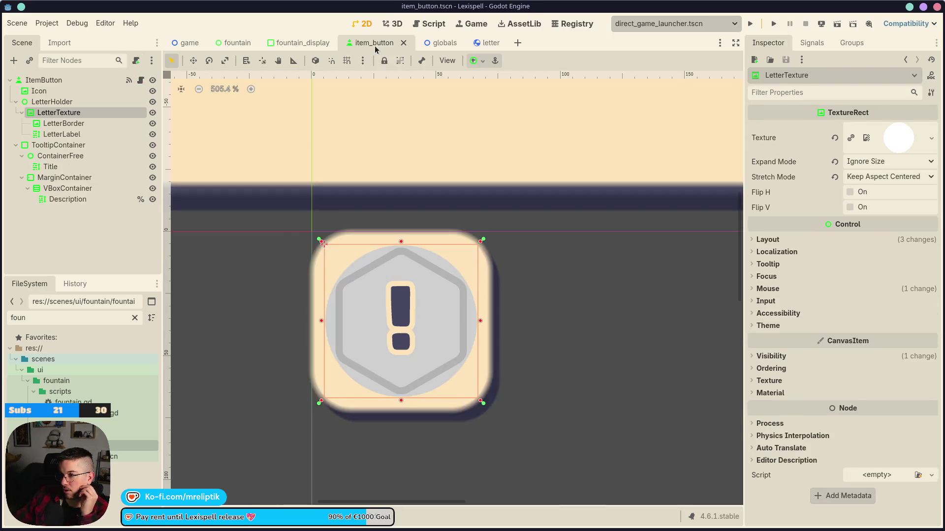
scroll(381, 217, down, 5)
scroll(379, 222, up, 5)
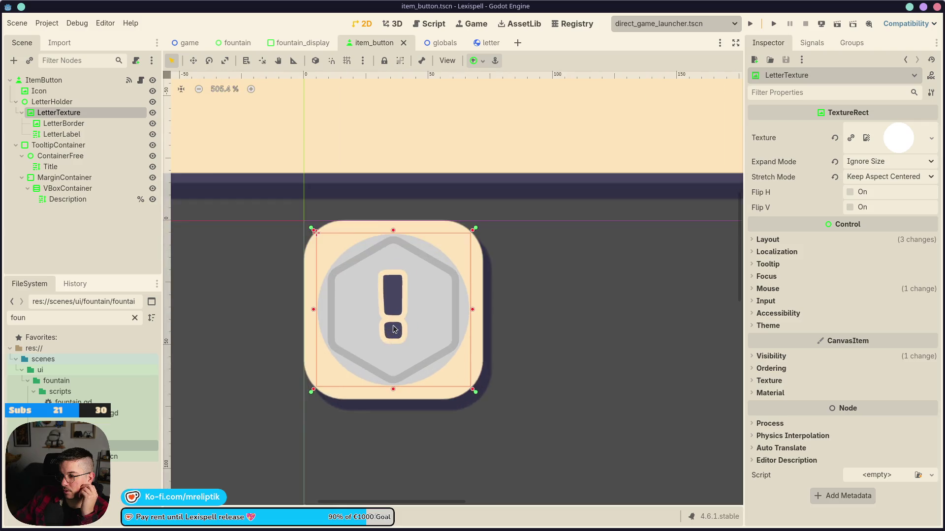
scroll(351, 243, down, 3)
click(303, 44)
click(238, 43)
click(300, 44)
click(427, 300)
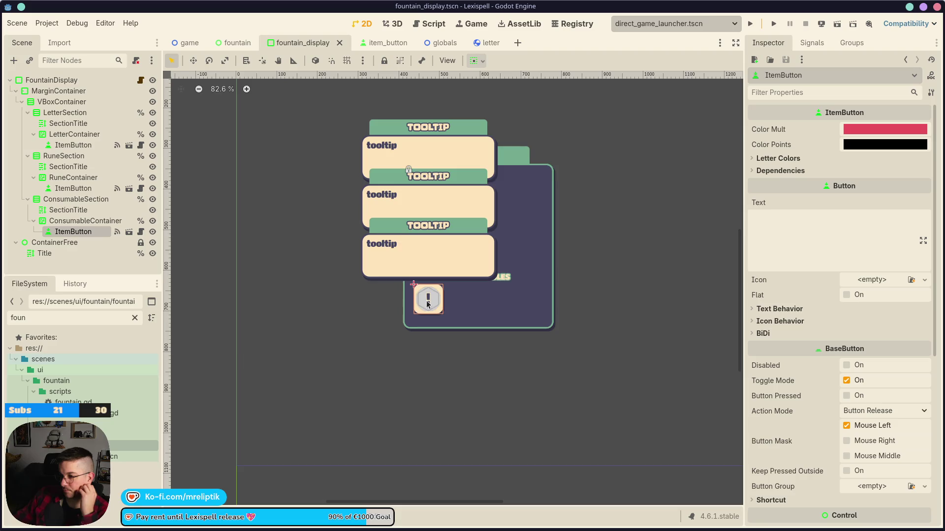
scroll(438, 305, up, 3)
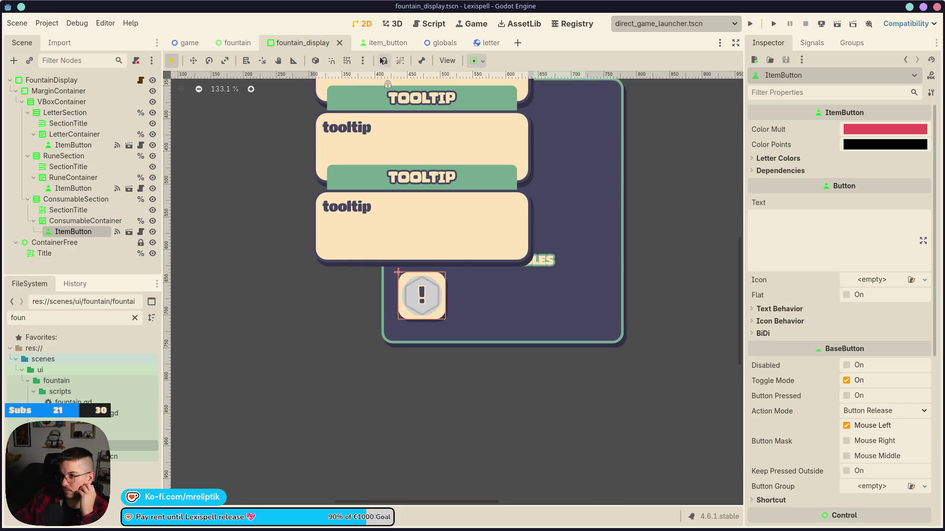
Step: Hide TooltipContainer in item_button.tscn, save it, and return to fountain_display
click(377, 43)
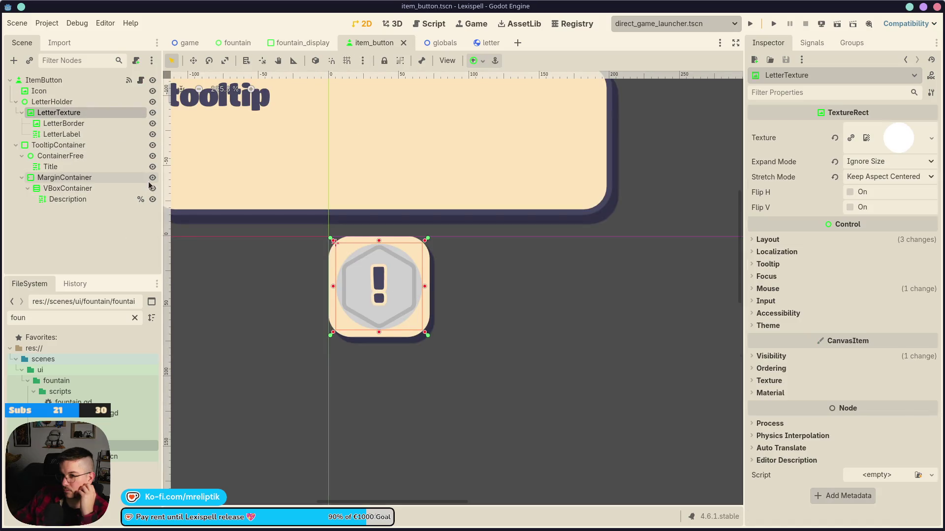
click(152, 146)
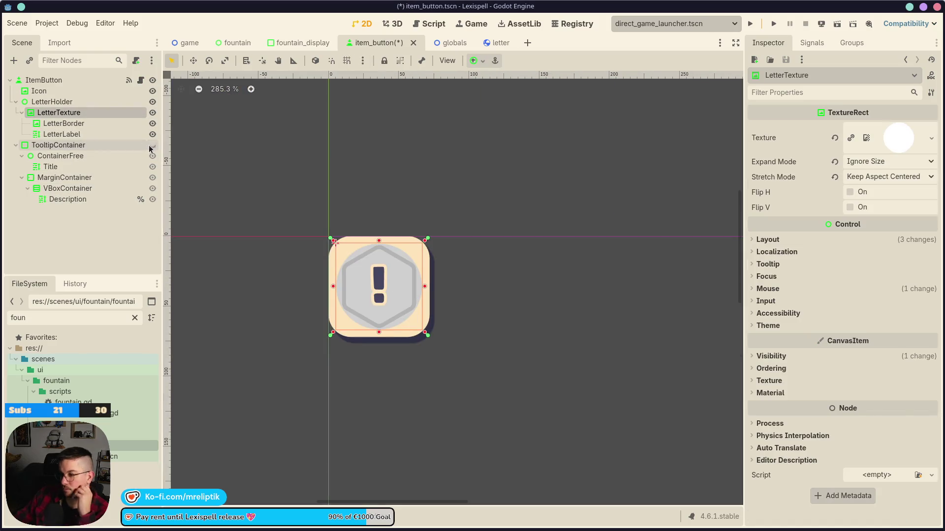
key(ctrl+s)
click(317, 49)
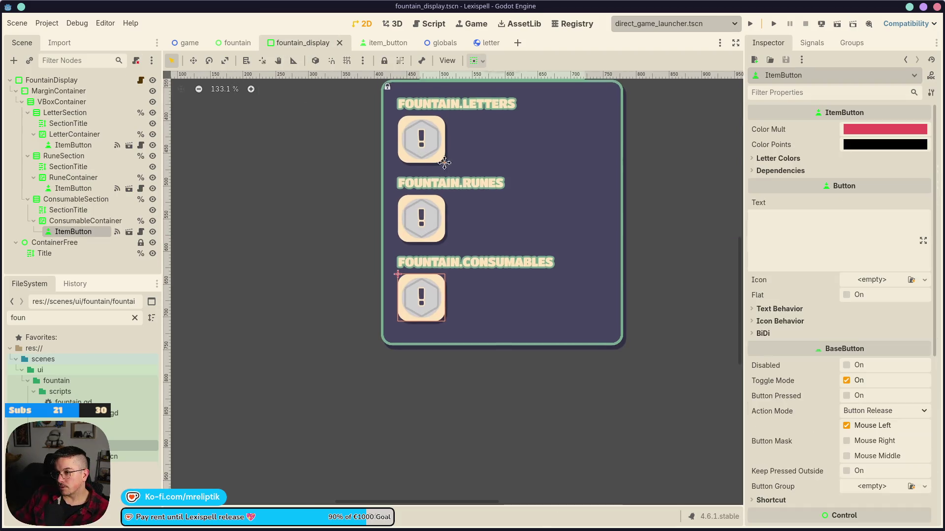
Step: Give the letter button an 82 × 82 custom minimum size and duplicate it twice
scroll(779, 355, down, 5)
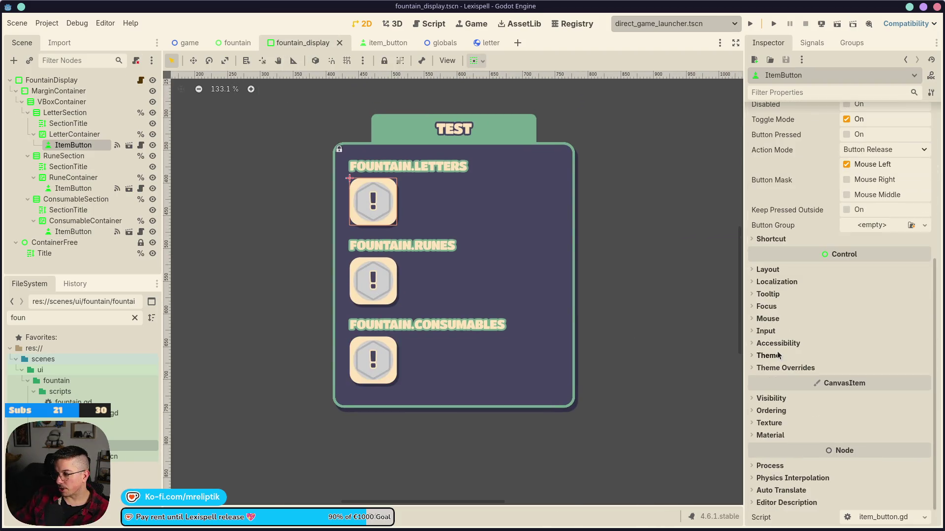
click(767, 270)
click(892, 320)
text(82)
key(Tab)
text(82)
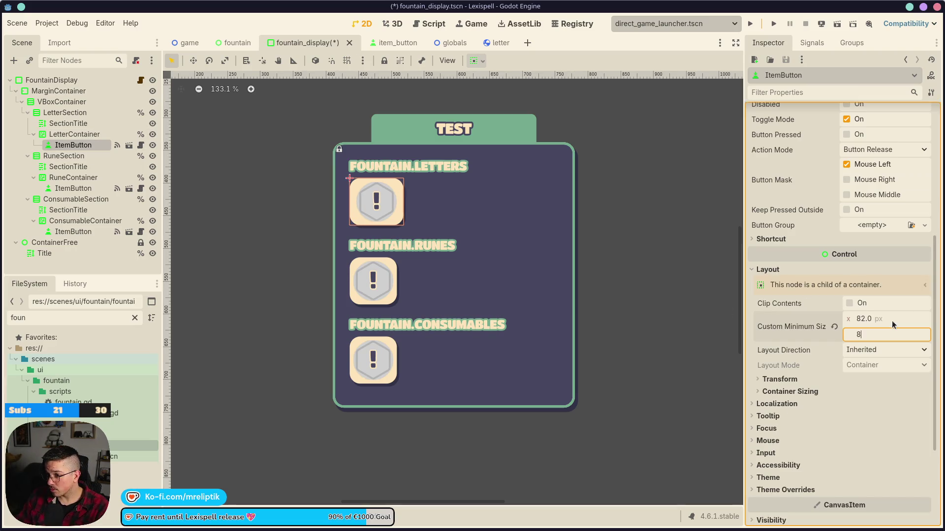
key(Return)
key(ctrl+d)
key(ctrl+d)
key(ctrl+d)
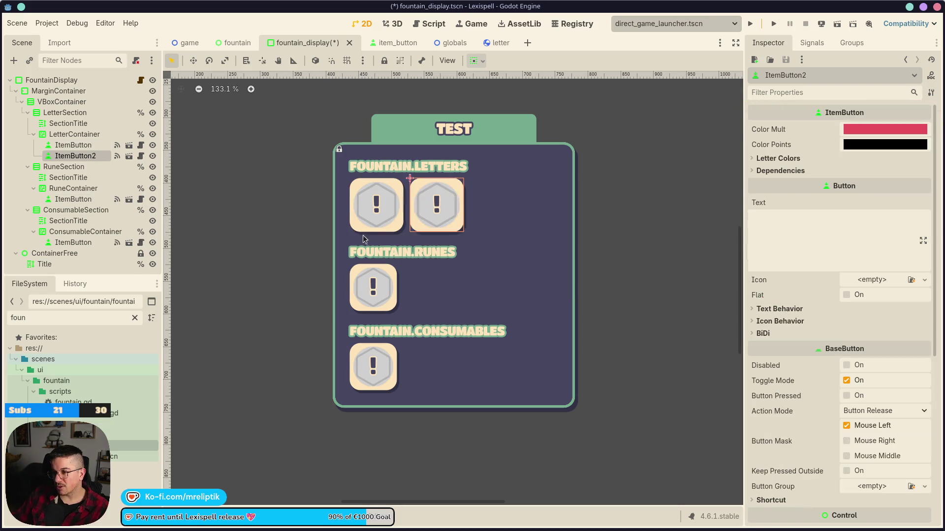
key(ctrl+s)
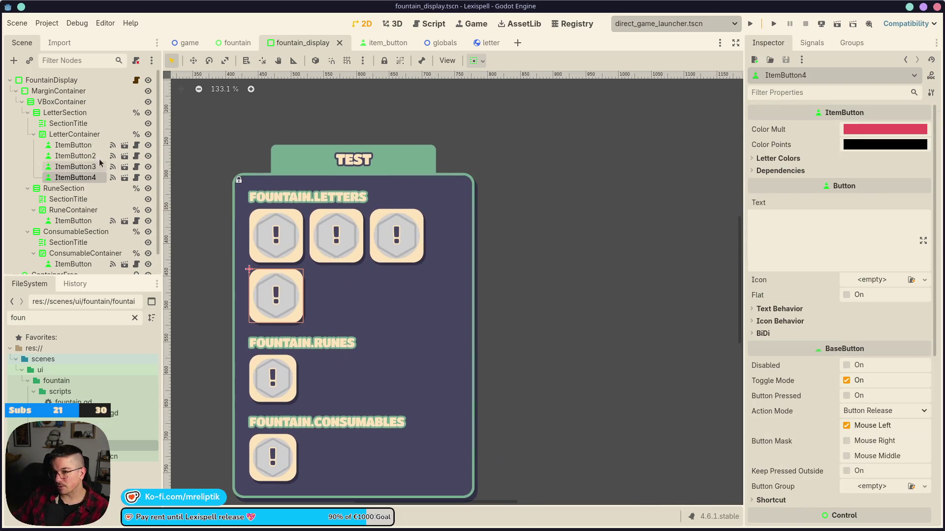
Step: Widen the FountainDisplay root panel to about 410 px so four letter buttons fit one row
click(51, 80)
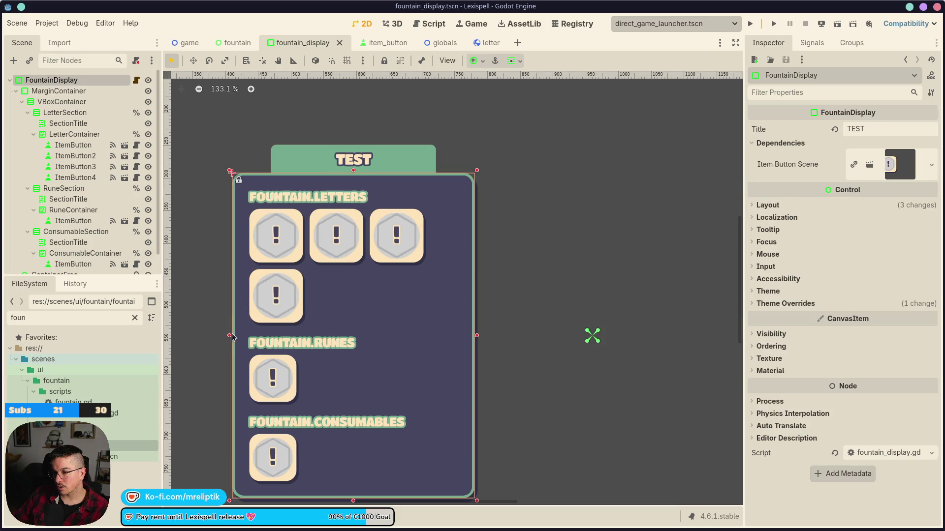
drag(230, 337, 203, 336)
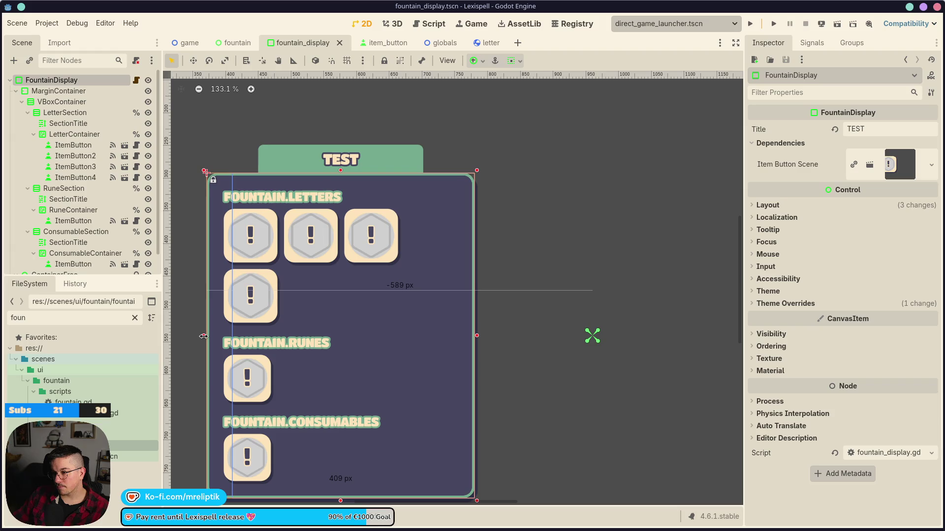
drag(204, 336, 203, 336)
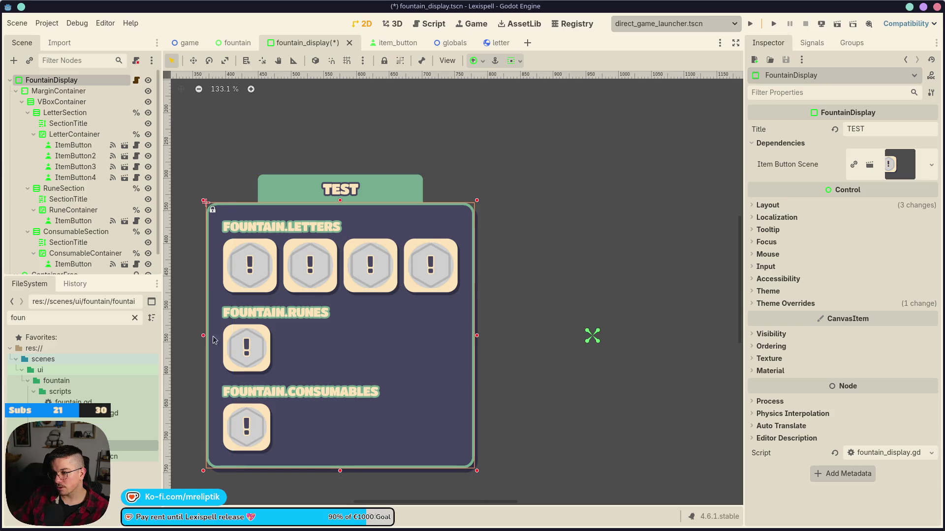
click(238, 43)
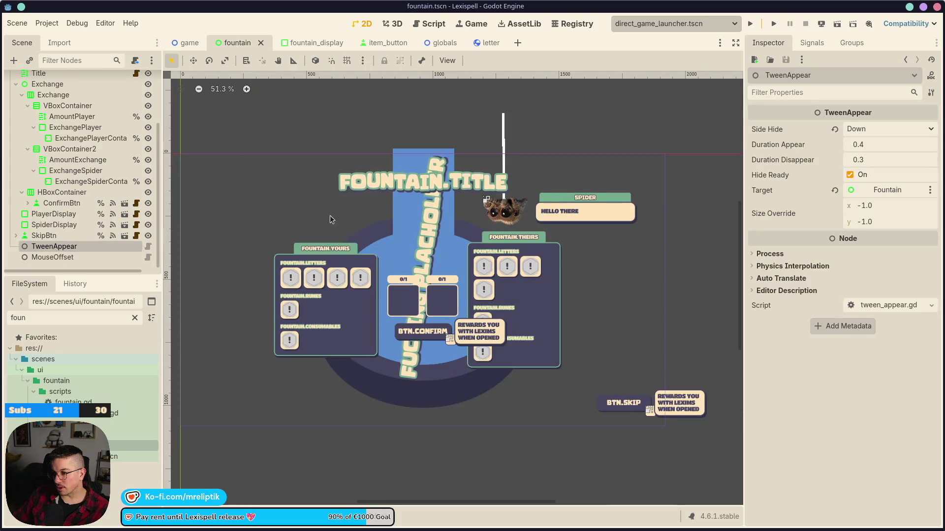
scroll(263, 315, down, 2)
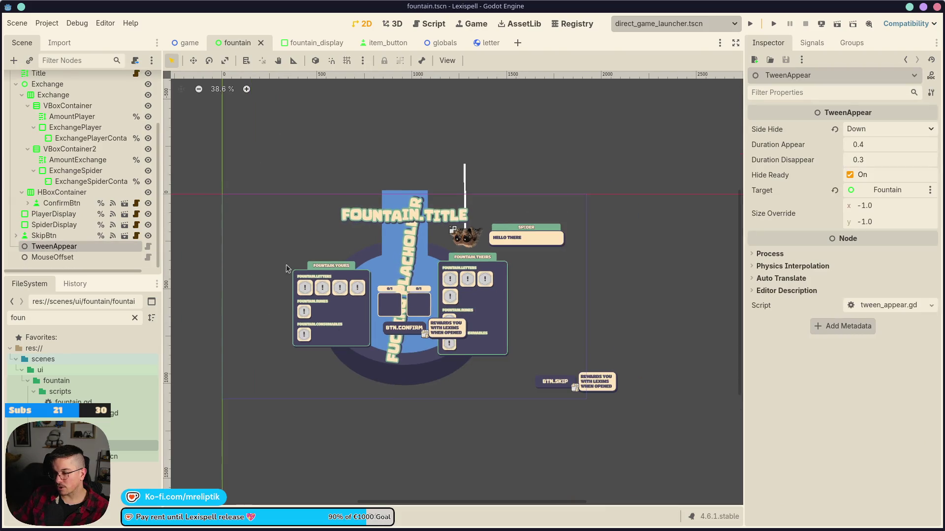
scroll(274, 317, up, 1)
scroll(304, 368, up, 1)
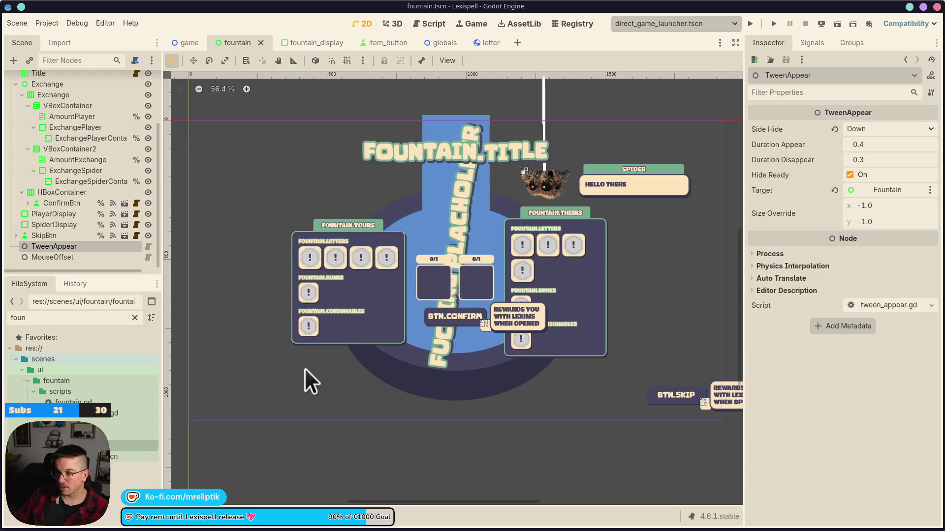
scroll(443, 356, up, 2)
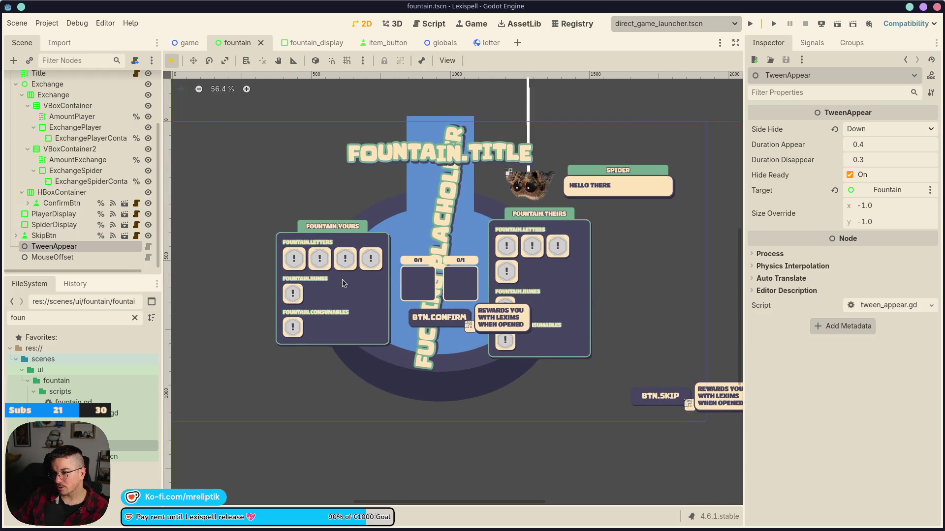
click(305, 43)
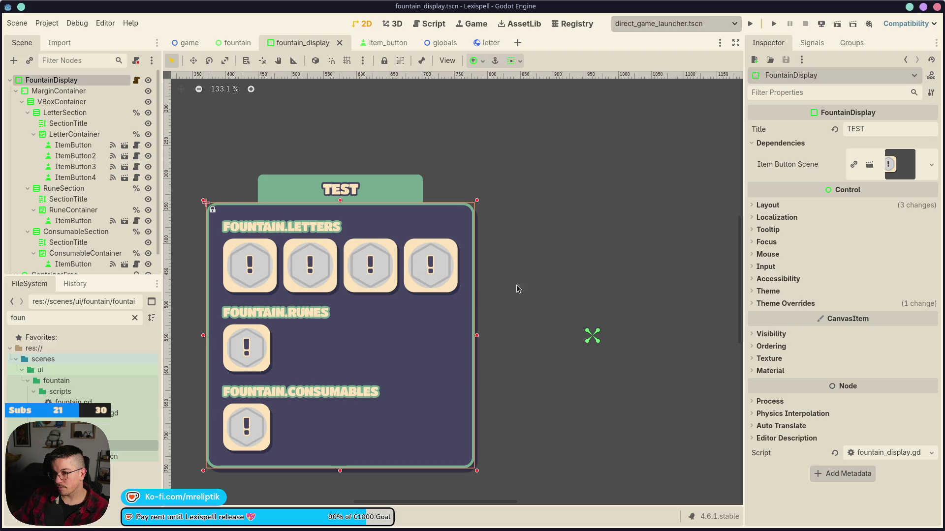
Step: Check FountainDisplay's Transform size, then select FOUNTAIN.THEIRS in the fountain scene
click(769, 206)
click(780, 331)
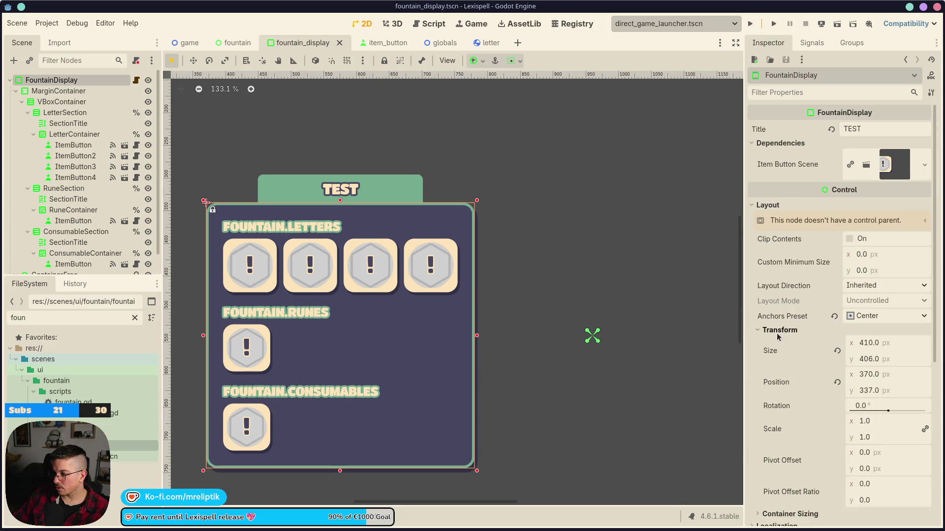
click(237, 43)
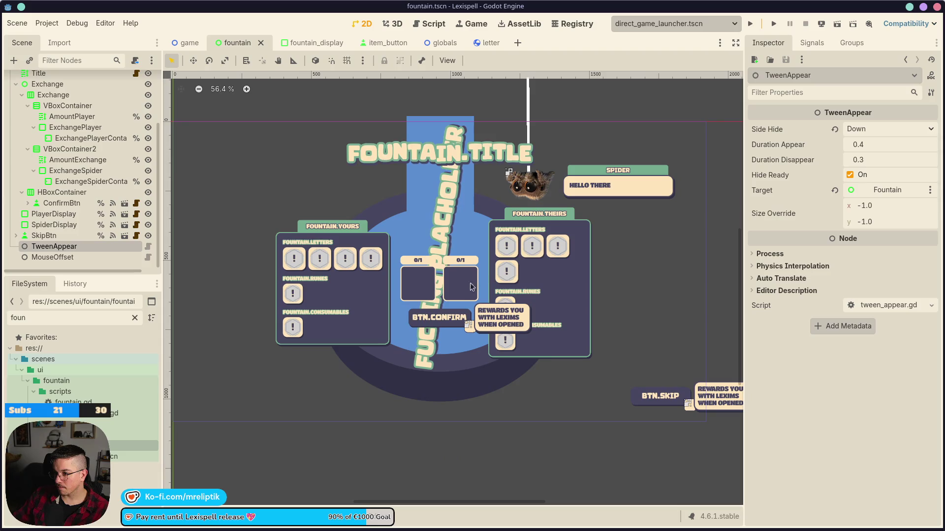
click(548, 248)
scroll(548, 249, up, 6)
Step: Resize the FOUNTAIN.THEIRS panel to 410 × 405 px and save the fountain scene
drag(592, 284, 611, 287)
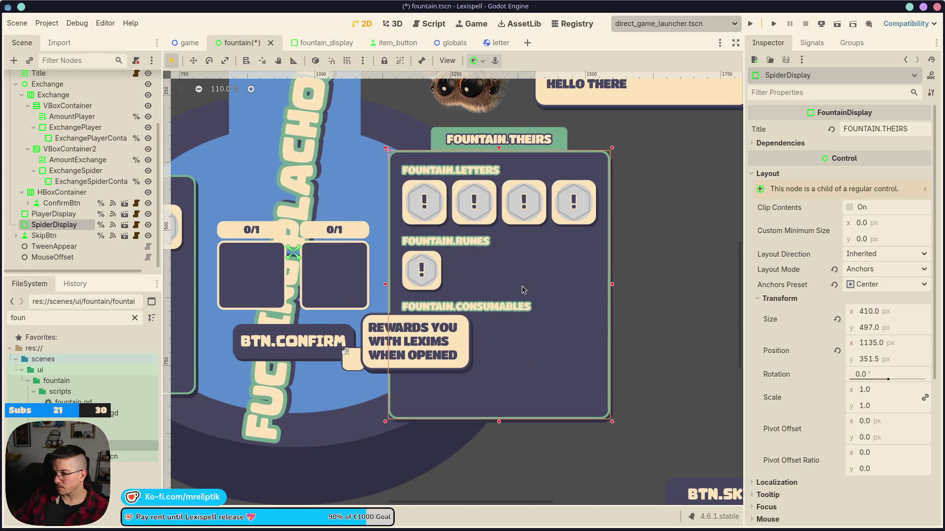
scroll(434, 274, down, 4)
scroll(333, 309, left, 5)
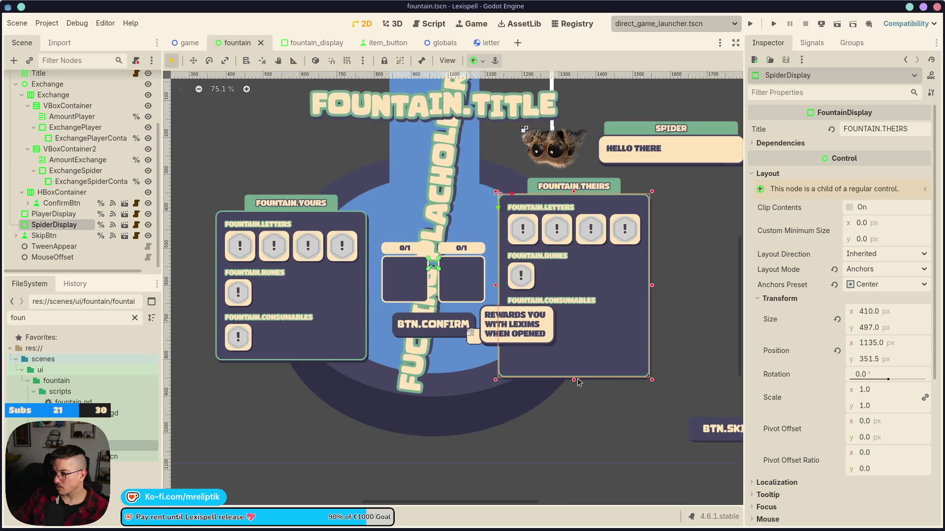
drag(575, 377, 575, 343)
key(ctrl+s)
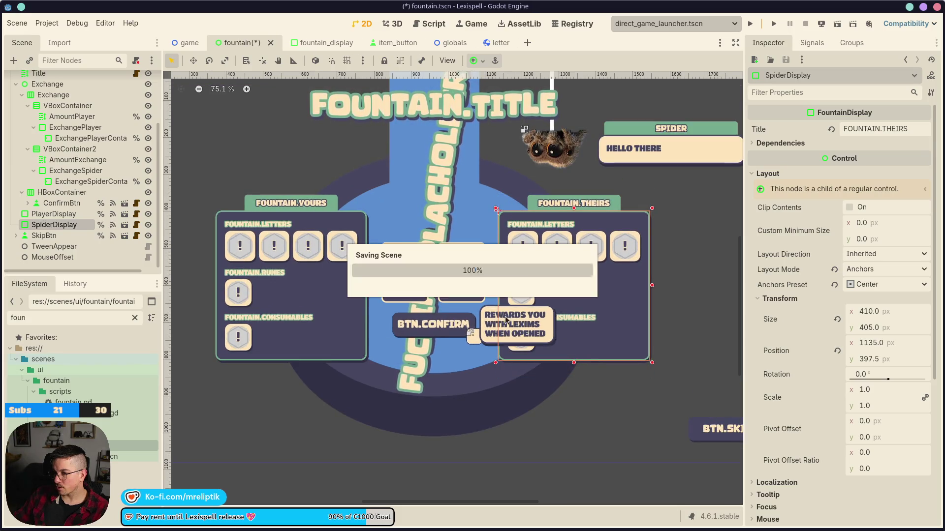
click(286, 311)
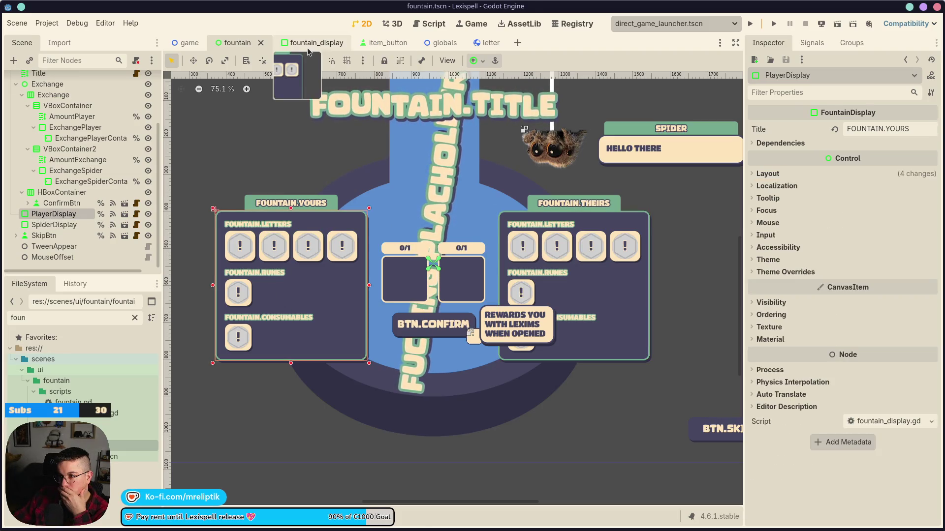
Step: Select LetterContainer in fountain_display and review its Layout sizing and Transform values
click(310, 43)
click(68, 123)
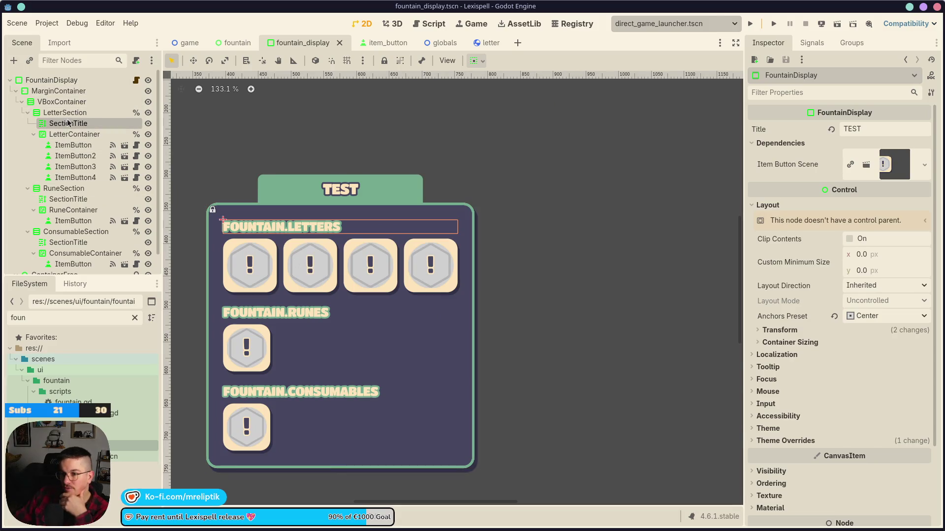
click(74, 134)
click(767, 192)
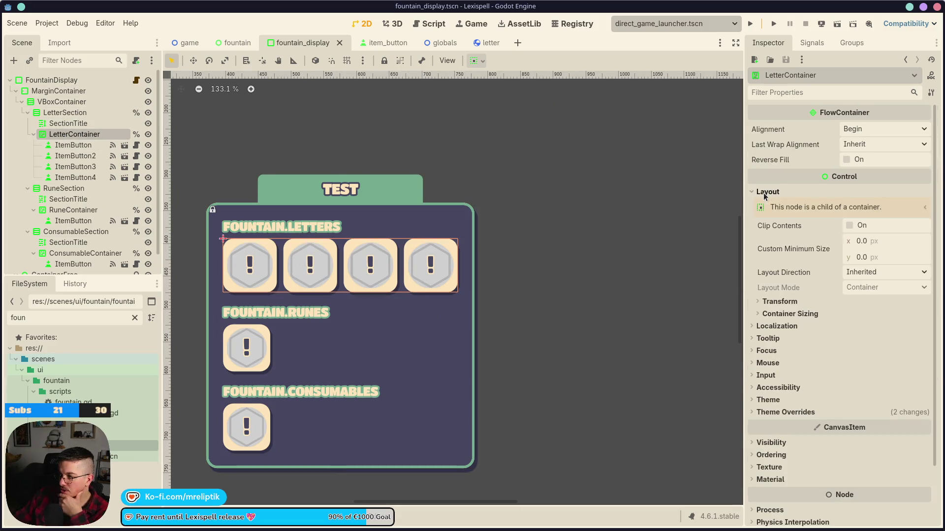
click(790, 314)
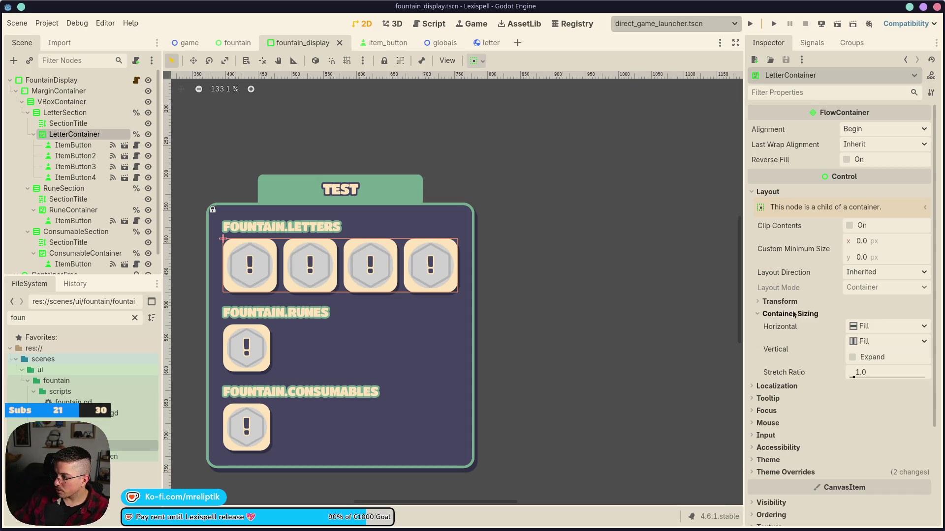
click(793, 314)
click(777, 302)
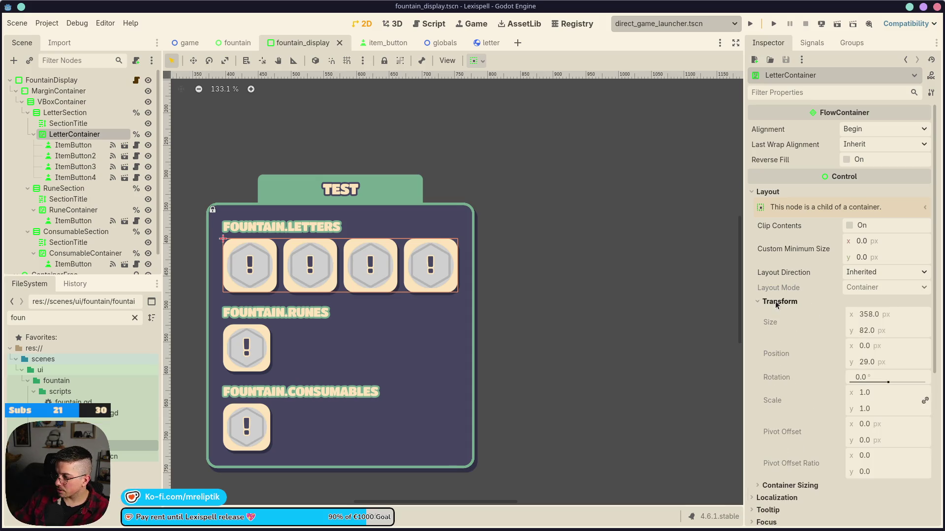
click(776, 303)
click(872, 258)
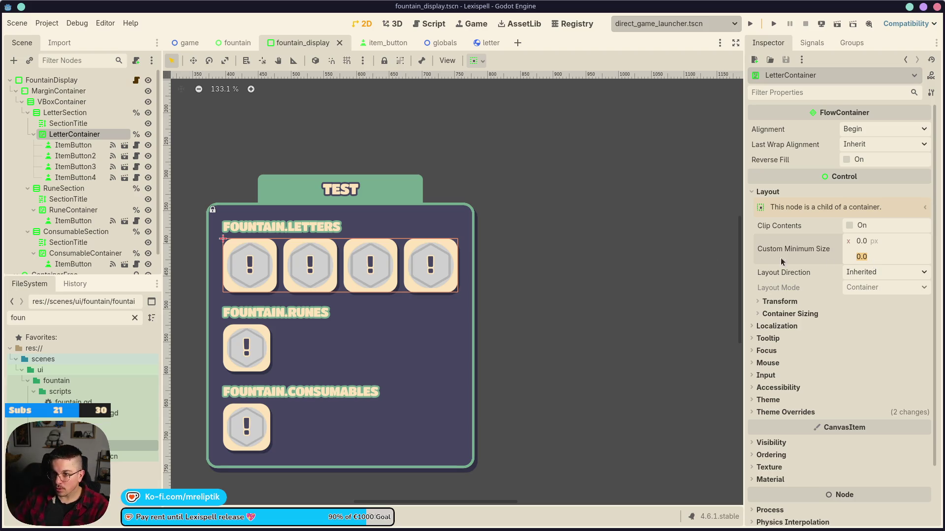
Step: Set LetterContainer, RuneContainer and ConsumableContainer minimum height to 82 px and save
ctrl+click(74, 211)
ctrl+click(84, 253)
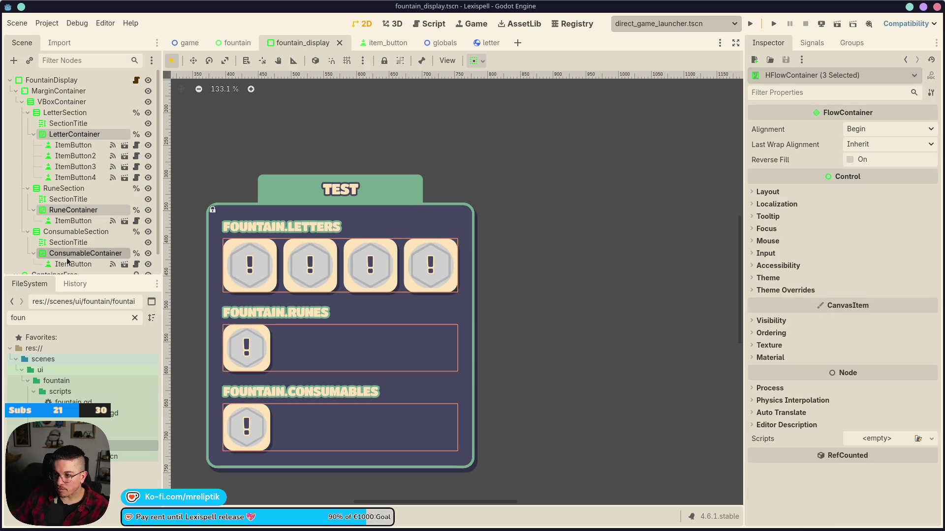
click(766, 193)
click(865, 235)
key(Return)
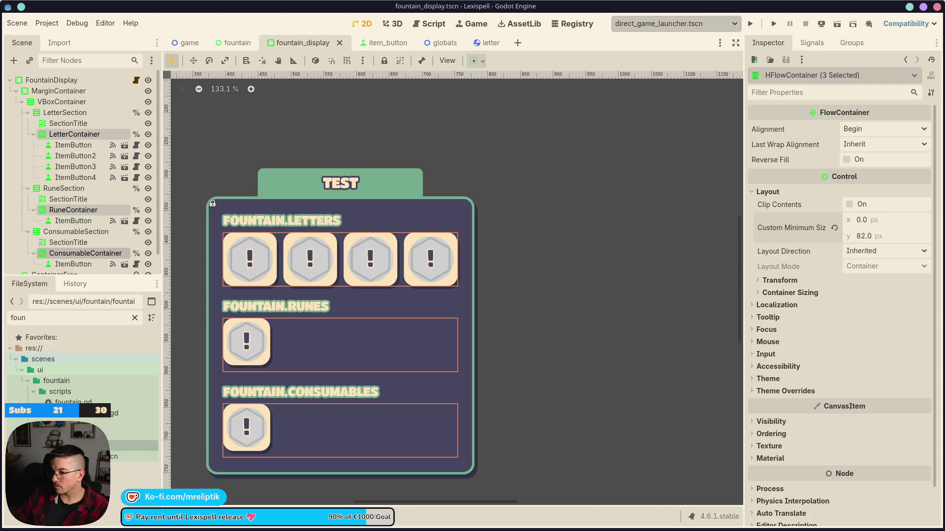
key(ctrl+s)
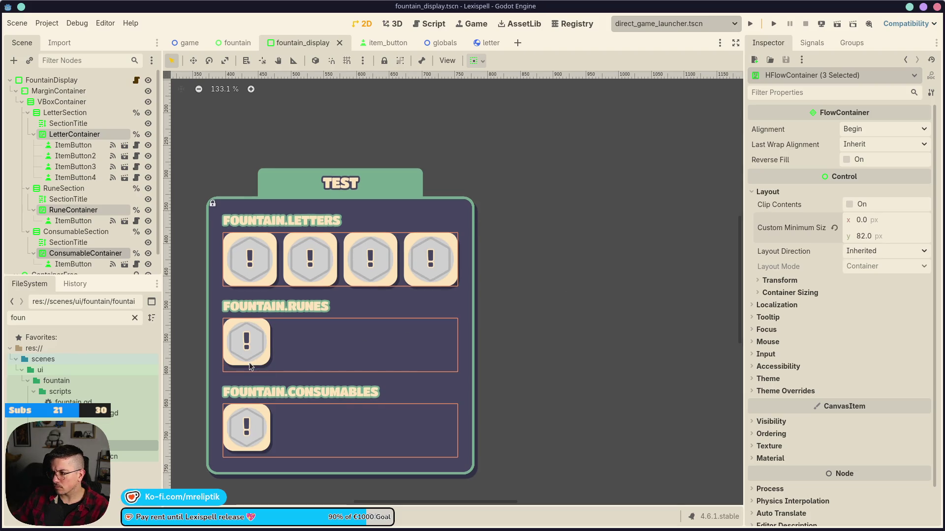
click(246, 364)
Step: Set both rune and consumable ItemButtons' Custom Minimum Size to 82 × 82 and save fountain_display
scroll(90, 210, down, 1)
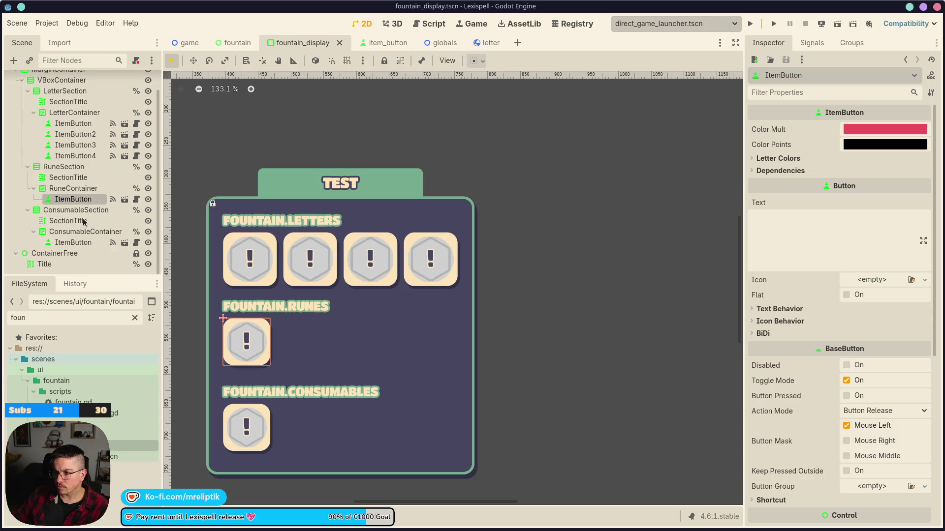
scroll(294, 303, down, 2)
key(ctrl+s)
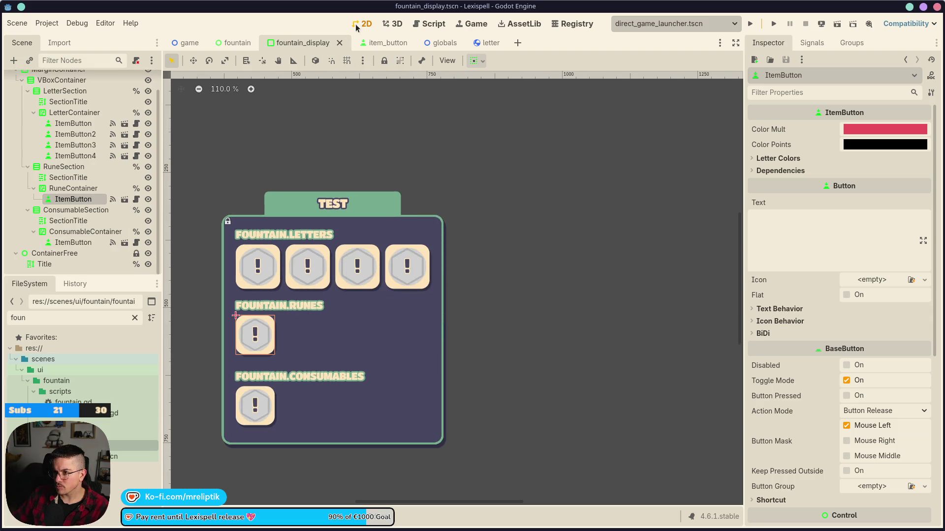
ctrl+click(89, 245)
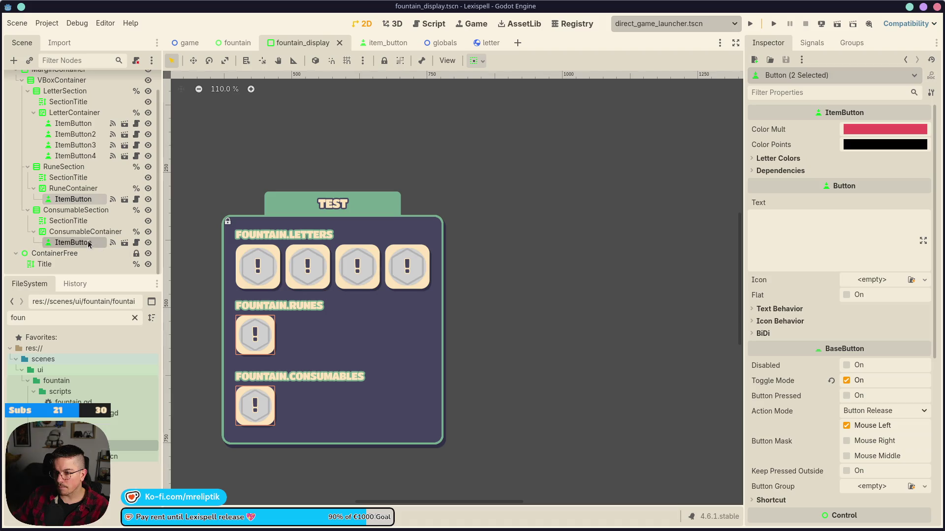
scroll(805, 343, down, 5)
click(762, 322)
click(868, 349)
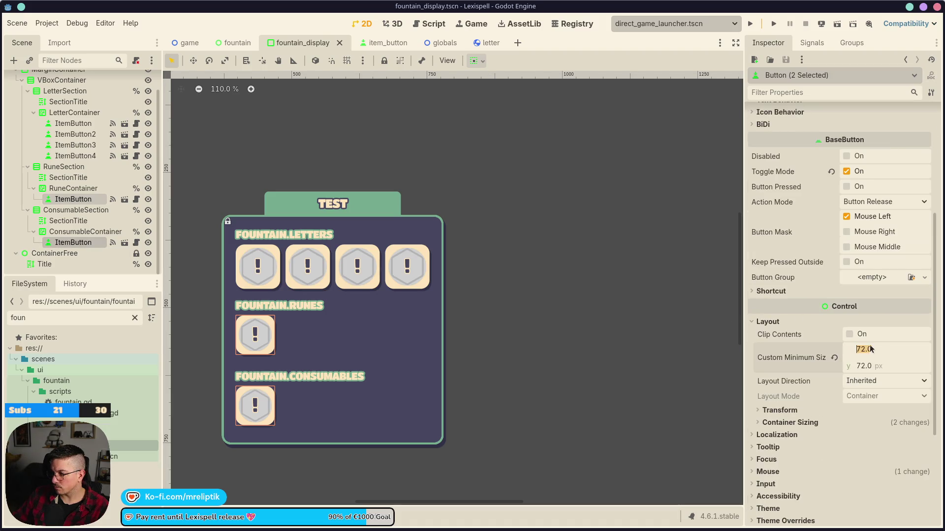
key(Return)
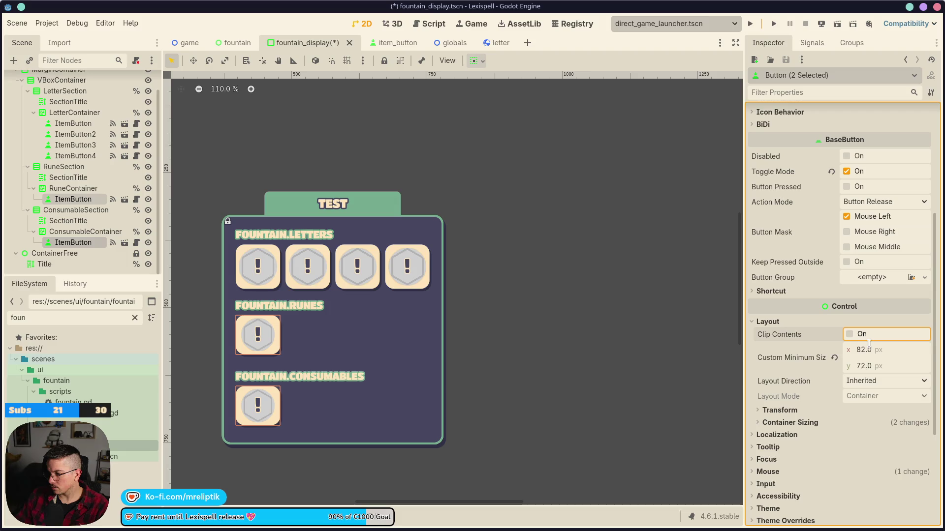
text(2)
key(Return)
key(ctrl+s)
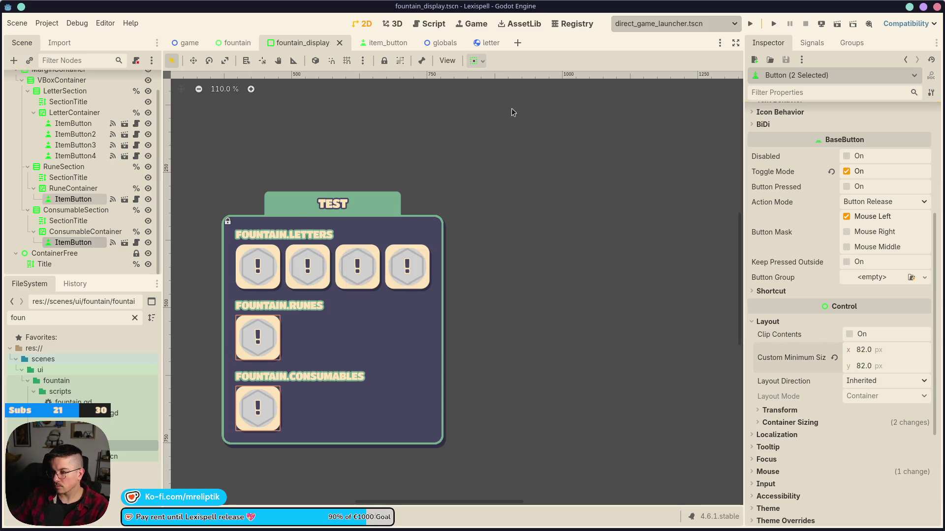
click(374, 43)
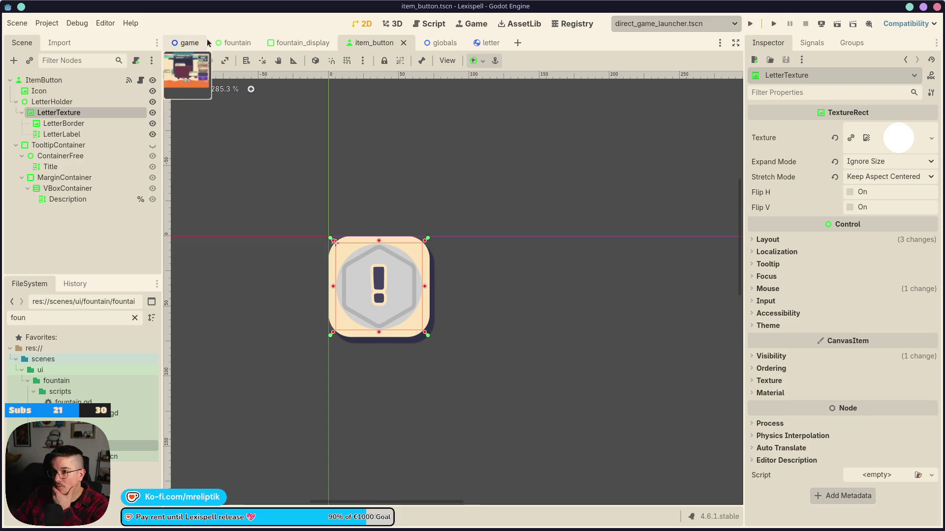
Step: Read through fountain_display.gd and check LetterTexture's size in the item_button scene
click(299, 43)
click(136, 80)
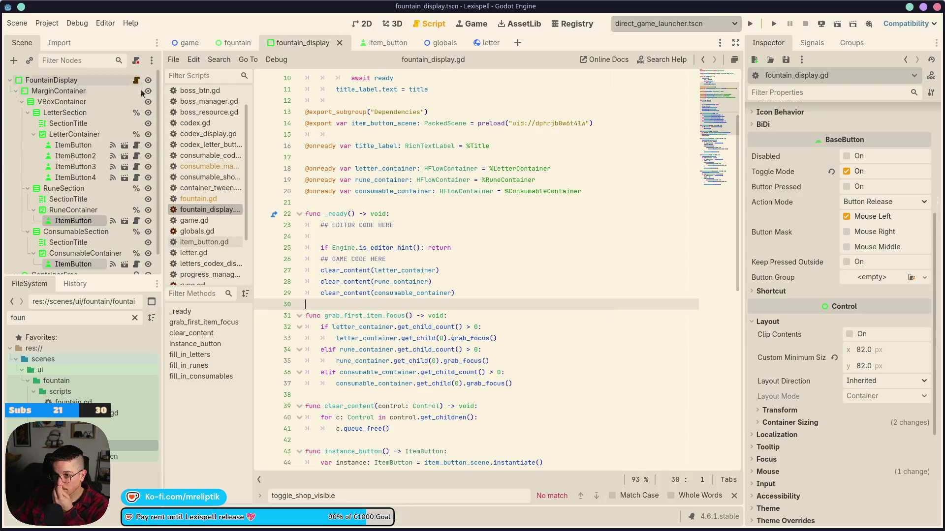
scroll(491, 369, down, 7)
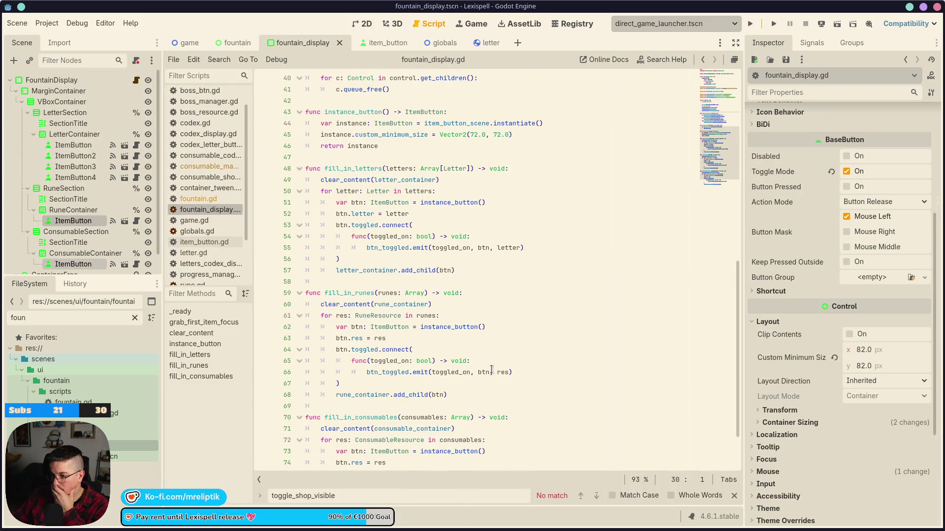
scroll(402, 345, down, 2)
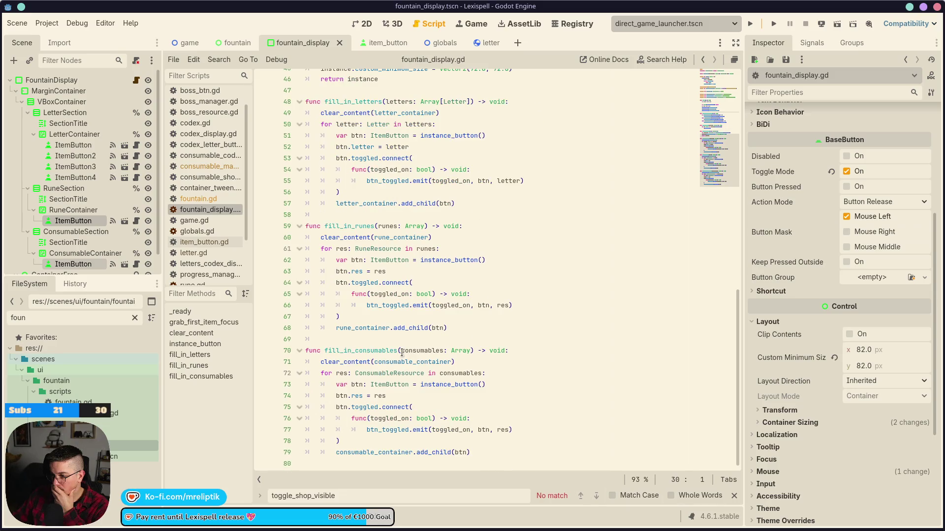
click(375, 43)
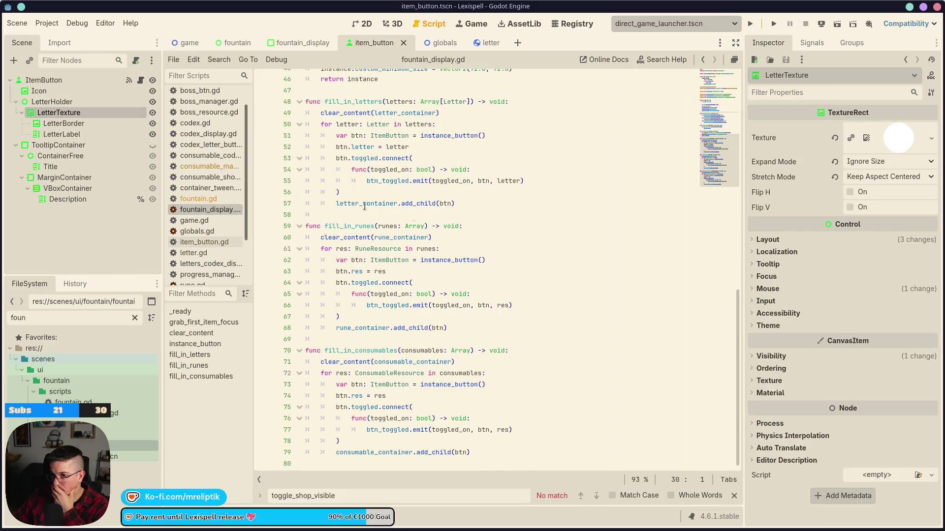
click(775, 240)
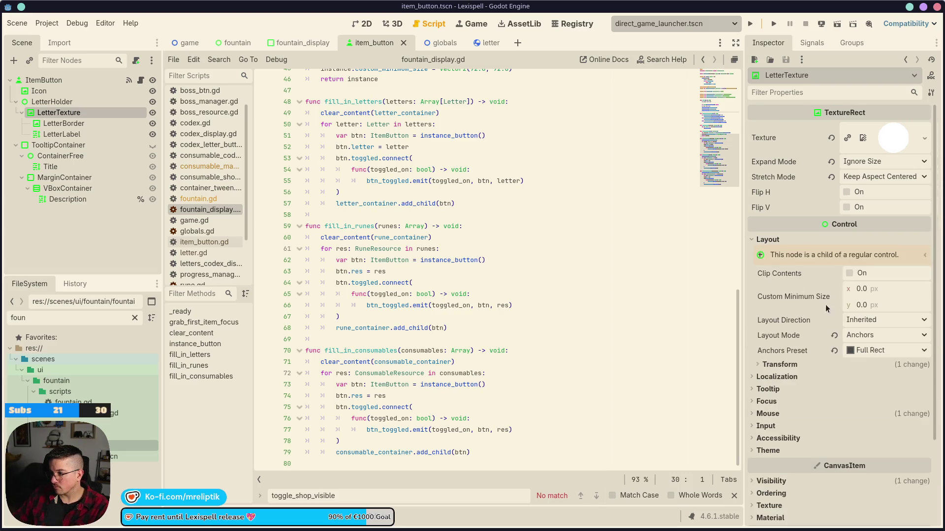
click(362, 25)
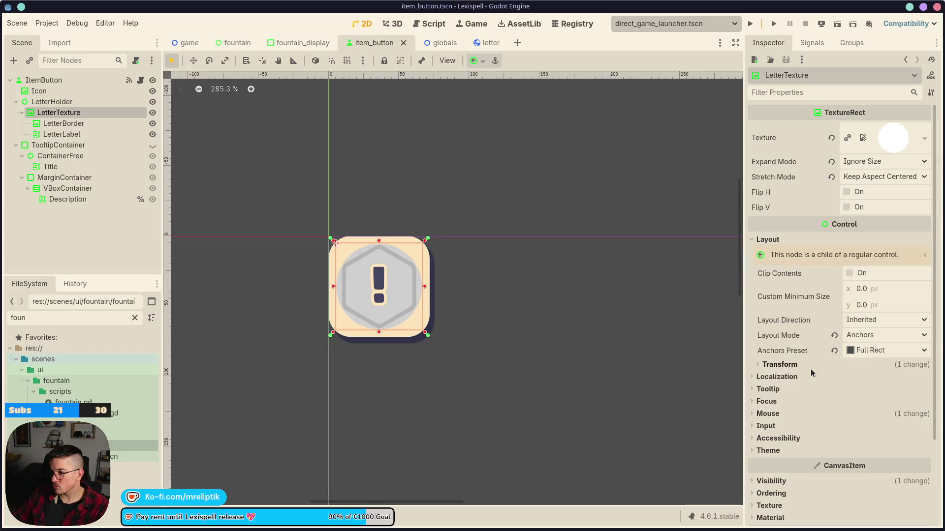
click(784, 365)
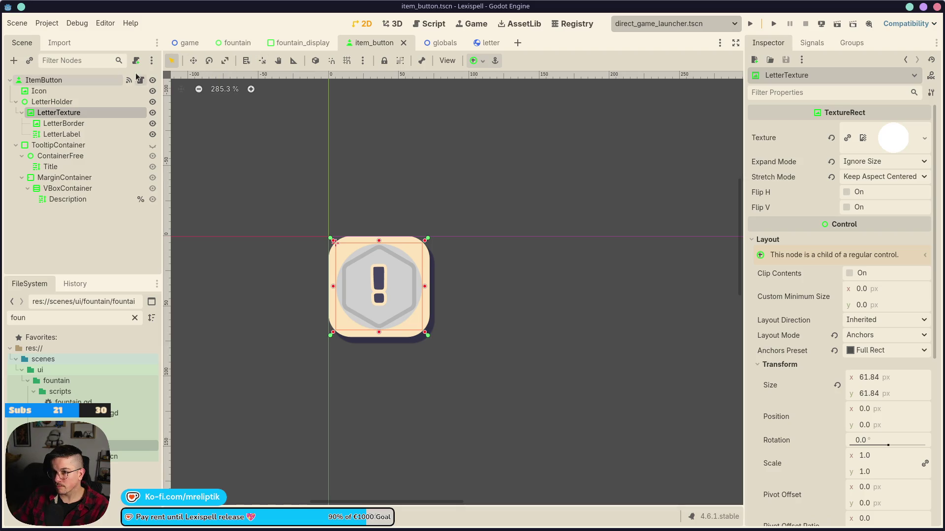
Step: Change custom_minimum_size in instance_button() to Vector2(82.0, 82.0)
click(302, 43)
click(136, 80)
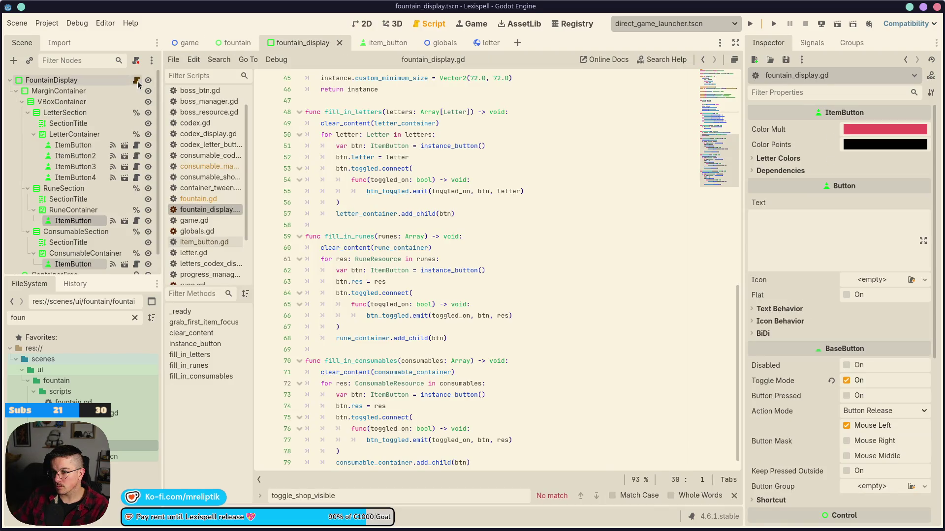
scroll(368, 296, up, 6)
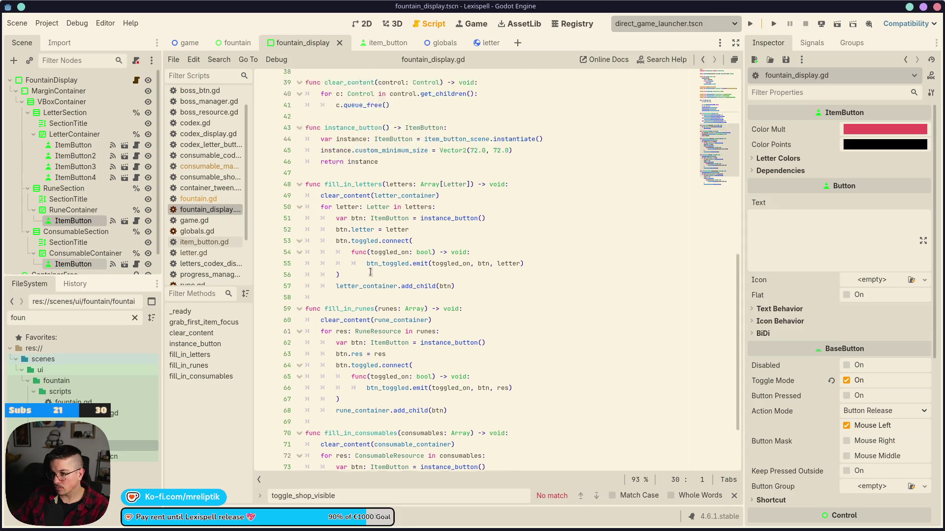
click(208, 344)
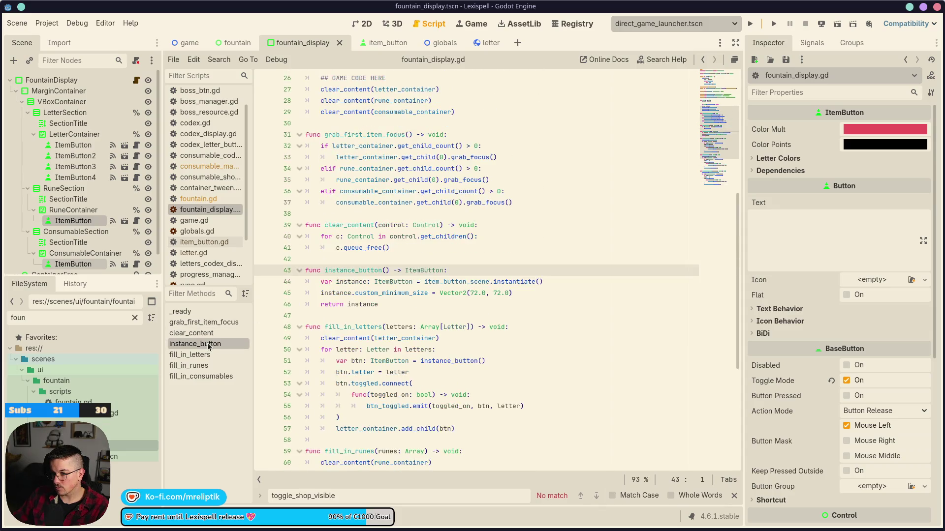
click(476, 294)
key(Right)
key(Right)
key(Right)
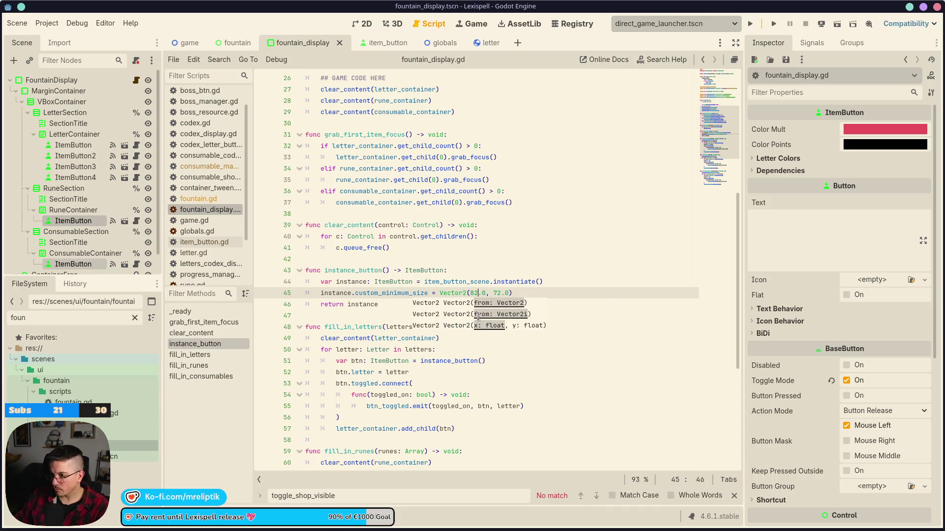
text(8)
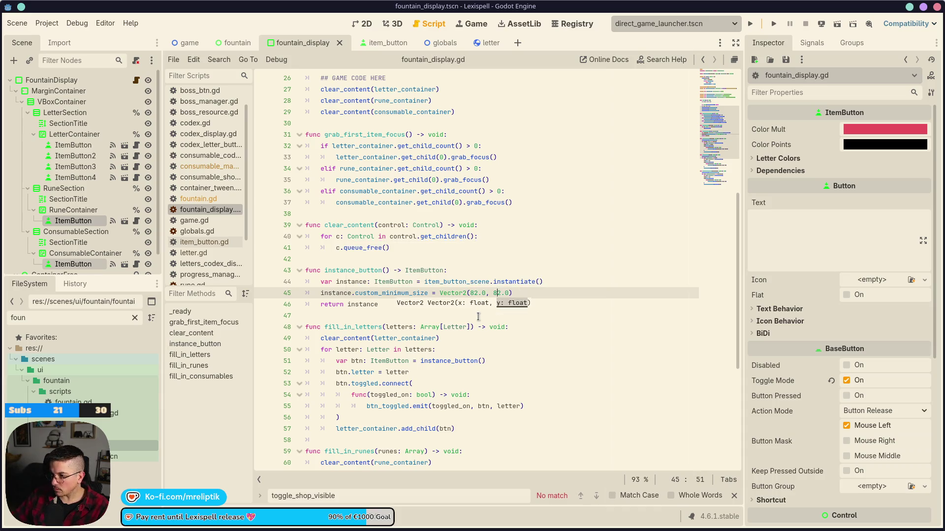
click(357, 24)
Step: Zoom out over the fountain scene layout, then bring up the browser's Steam achievements page
scroll(364, 258, down, 3)
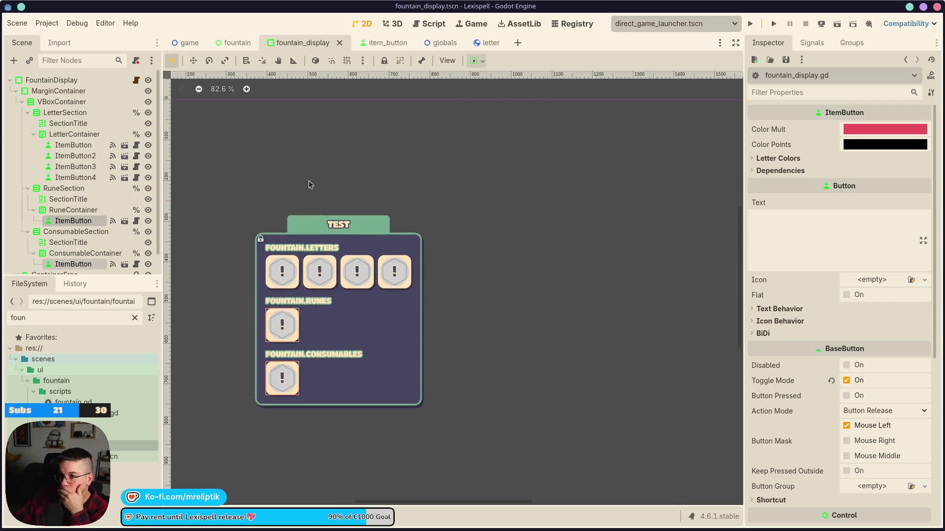
click(235, 43)
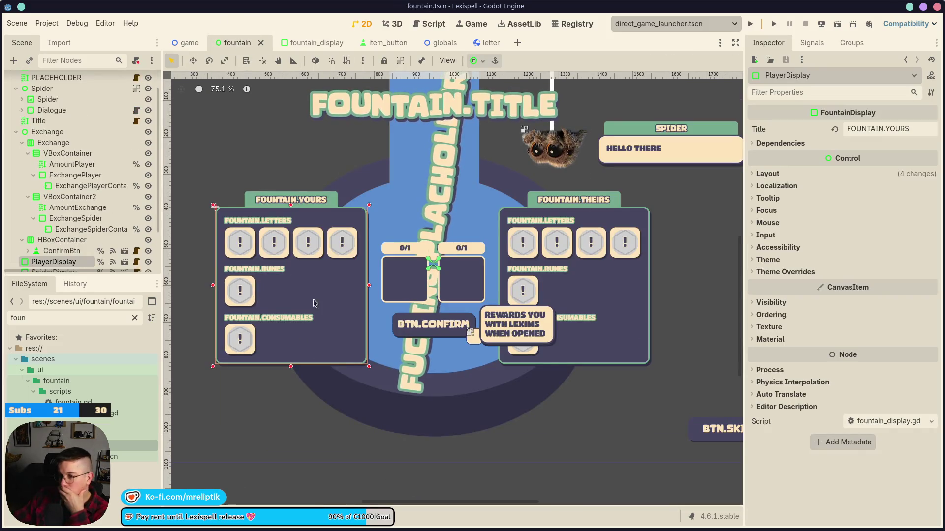
scroll(429, 311, down, 3)
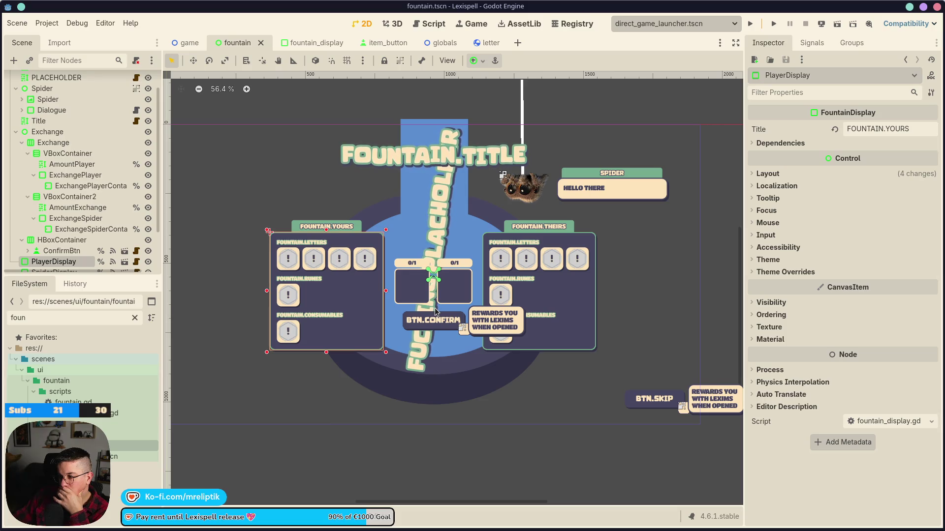
click(132, 527)
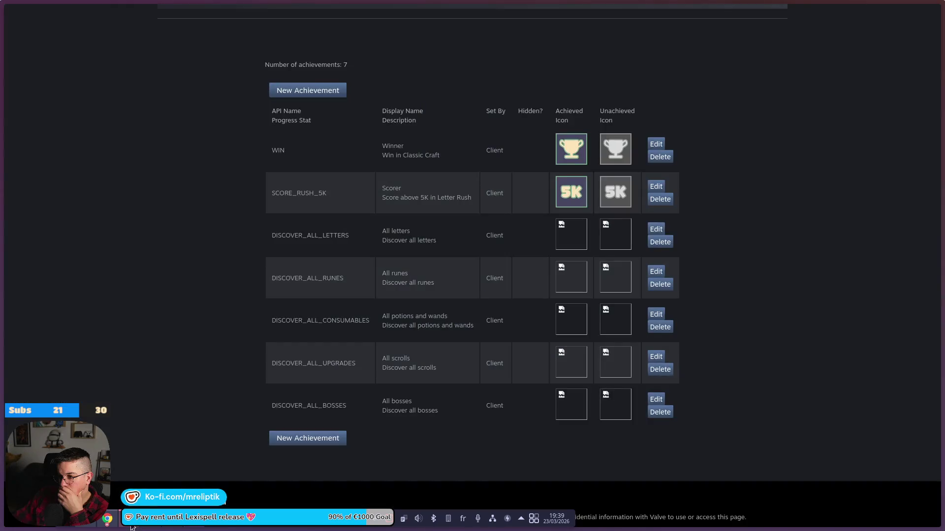
Step: In Lexispell_localization, clear the FOUNTAIN.GIVE and FOUNTAIN.GET keys
click(47, 268)
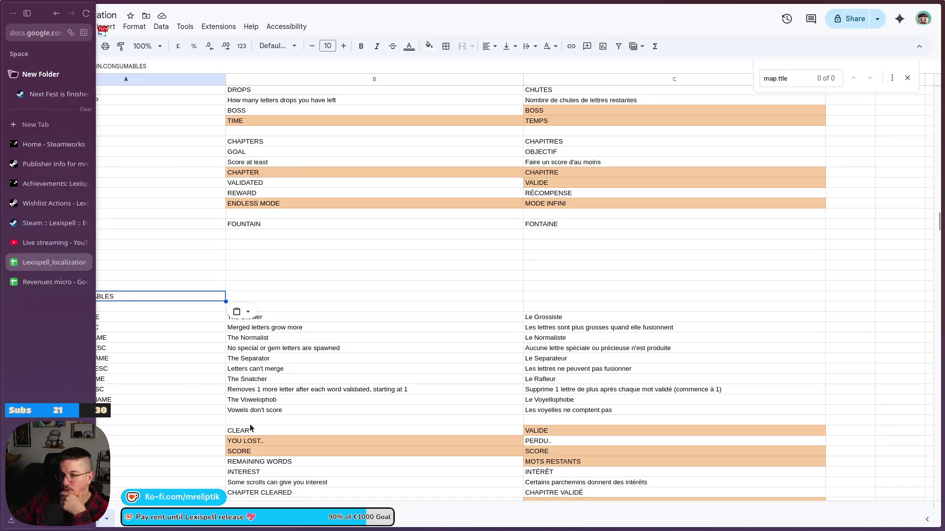
click(261, 234)
click(265, 247)
click(258, 234)
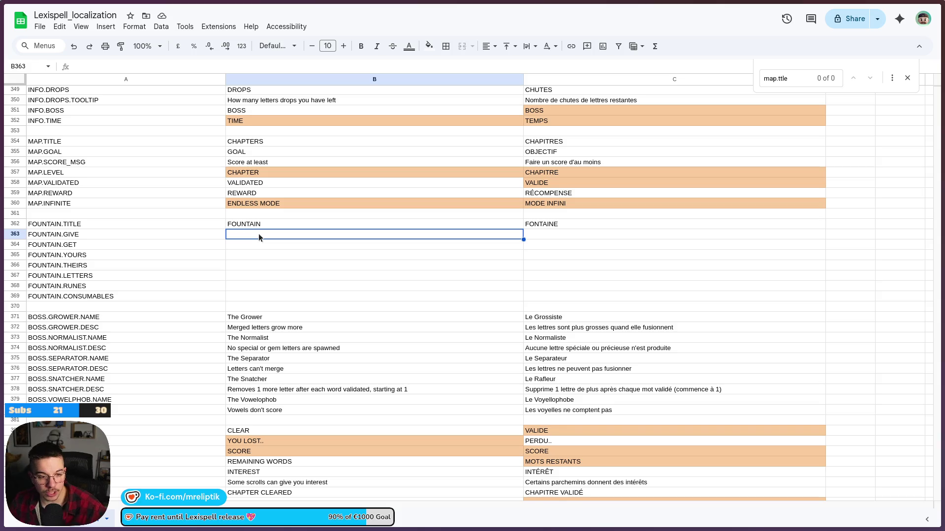
mouse_move(114, 527)
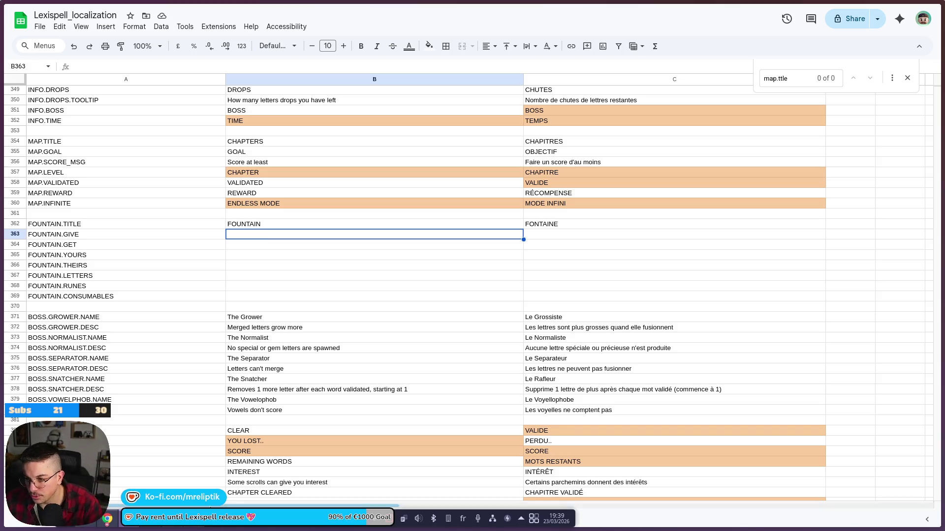
mouse_move(194, 519)
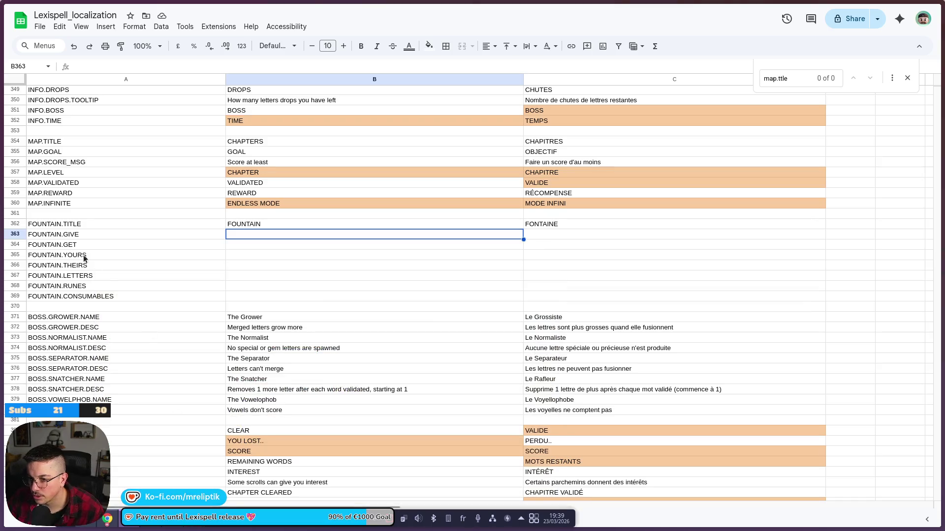
click(86, 238)
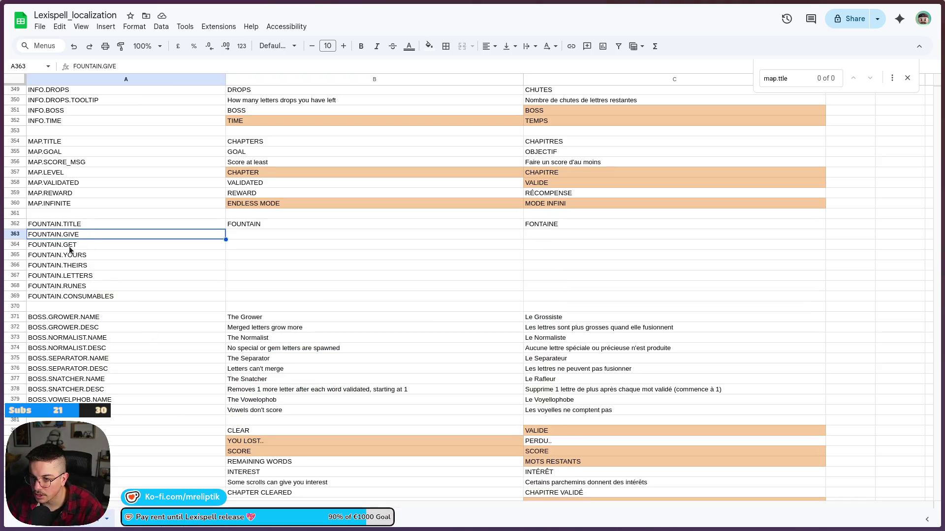
shift+click(69, 247)
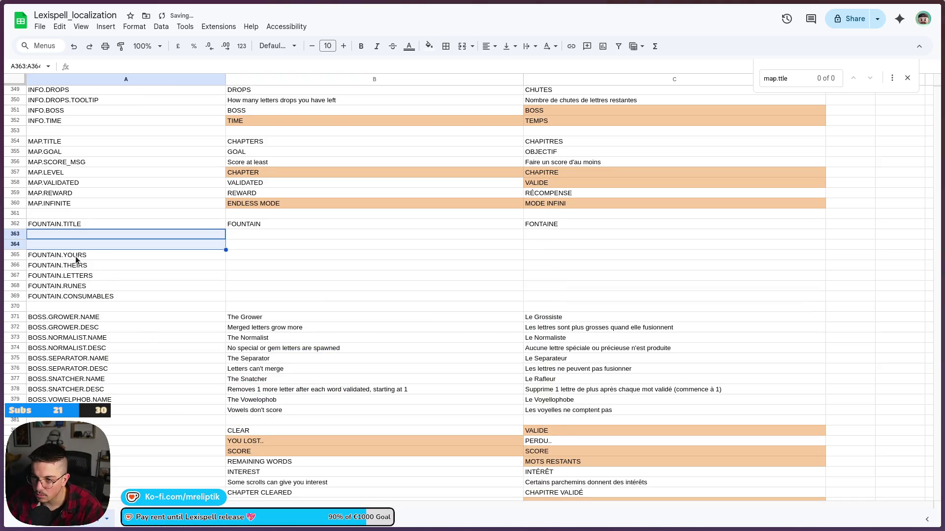
click(77, 259)
Step: Move FOUNTAIN.YOURS–FOUNTAIN.CONSUMABLES up two rows and delete empty rows 368–369
shift+click(81, 297)
key(ctrl+x)
click(81, 235)
key(ctrl+v)
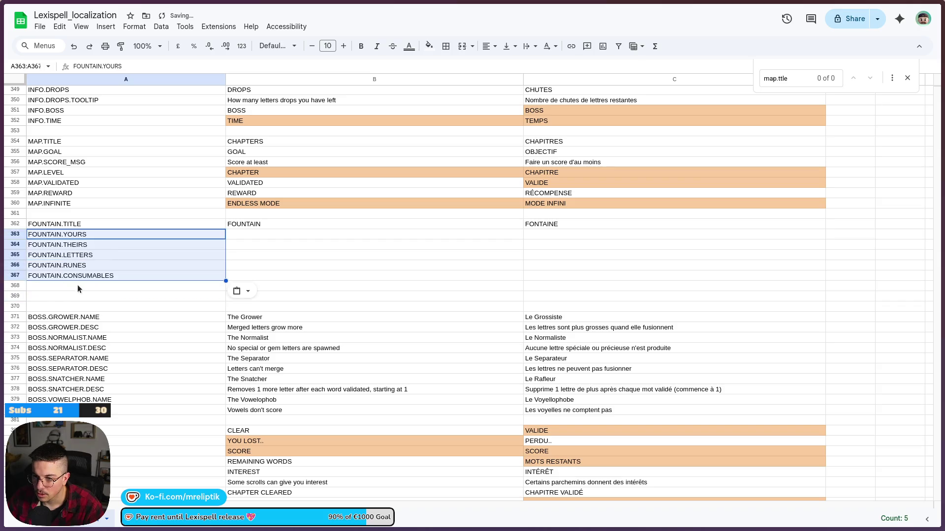
drag(13, 288, 14, 296)
right_click(12, 293)
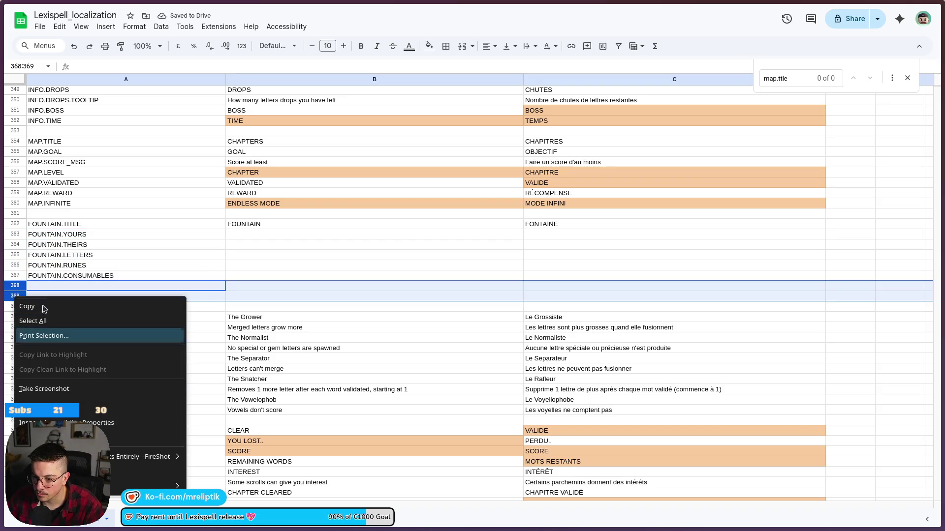
key(Escape)
right_click(10, 285)
click(74, 128)
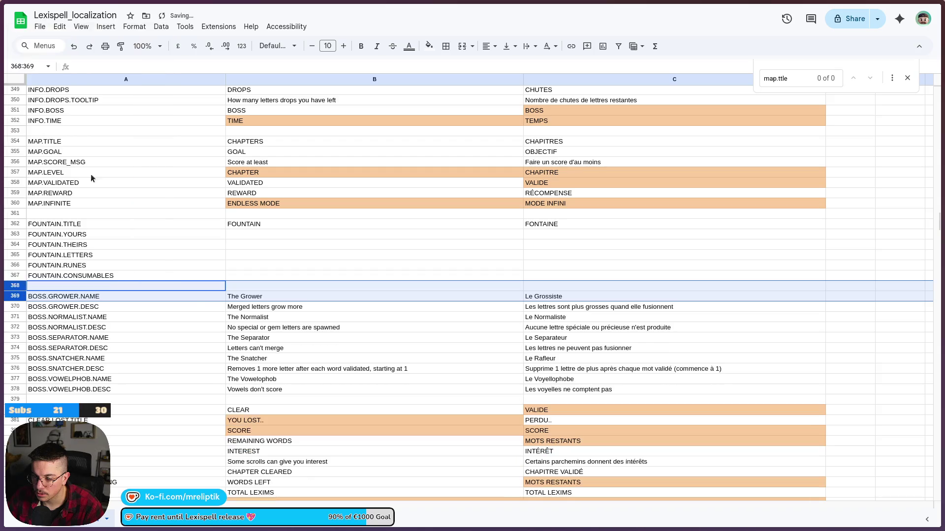
click(214, 257)
Step: Start editing the English cell B363 for FOUNTAIN.YOURS
click(260, 225)
click(260, 235)
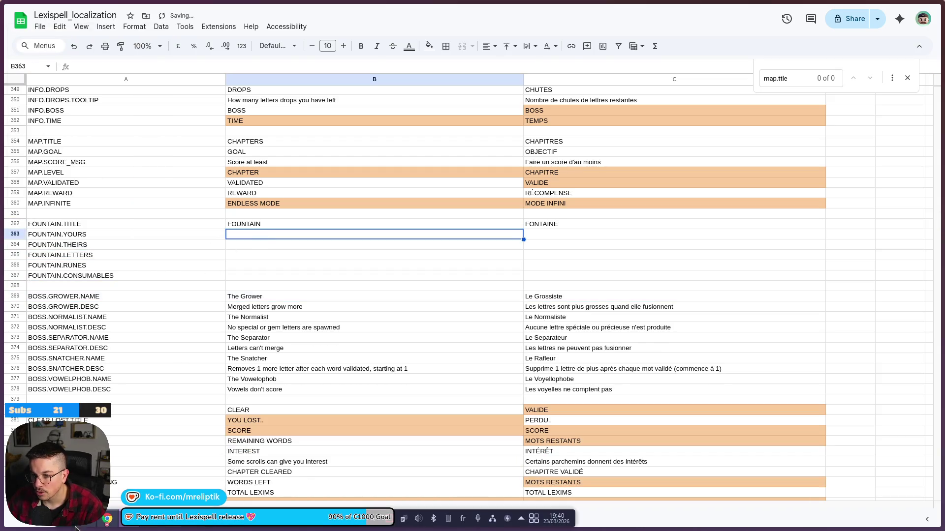
click(200, 525)
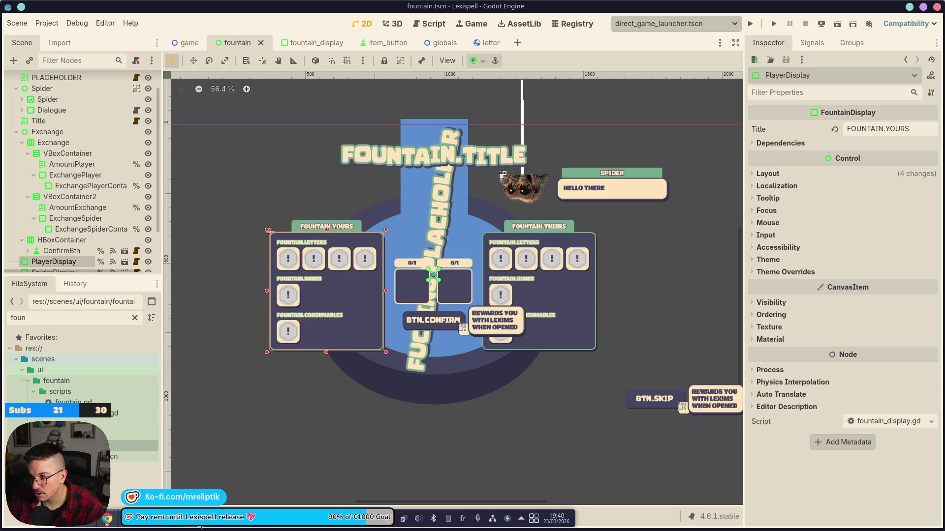
key(alt+Tab)
double_click(250, 234)
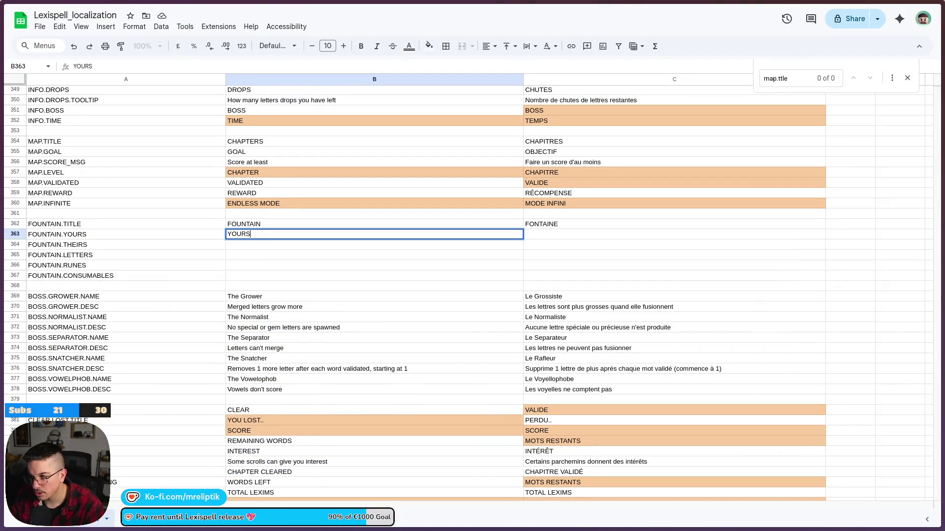
Step: Enter 'Your' and a French draft 'Les Vôtres' for FOUNTAIN.YOURS
key(Tab)
text(LES)
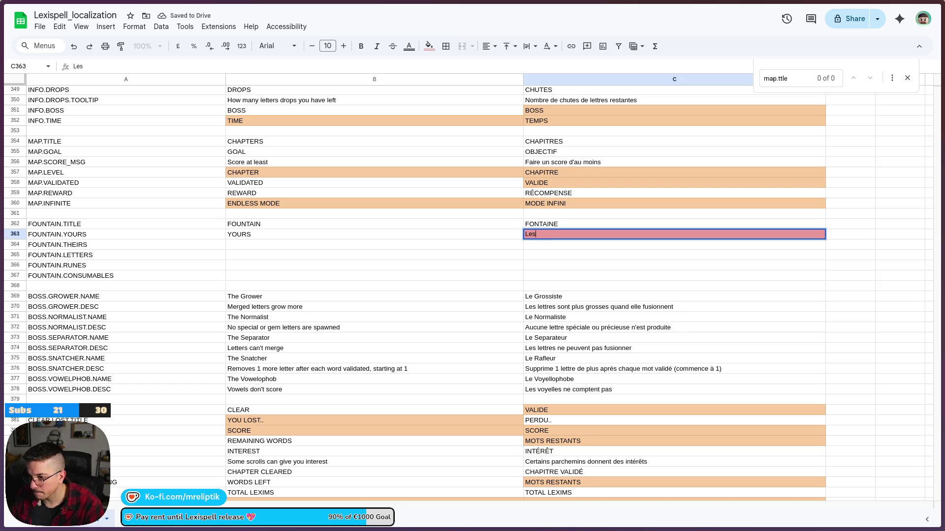
key(ctrl+Return)
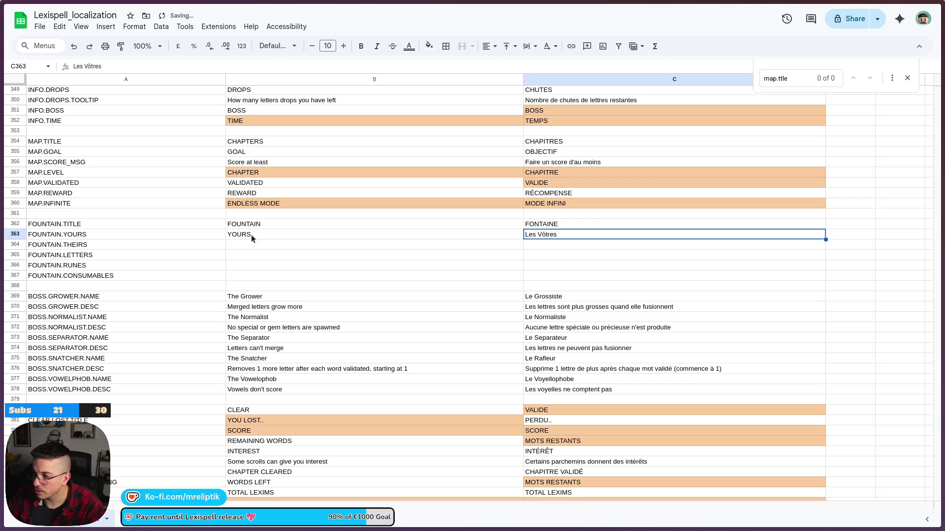
triple_click(541, 233)
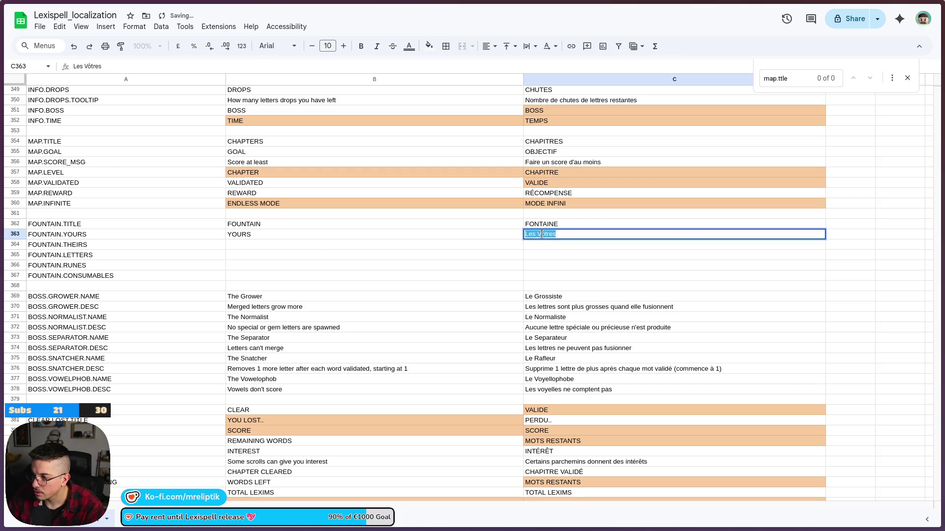
click(541, 235)
text(v)
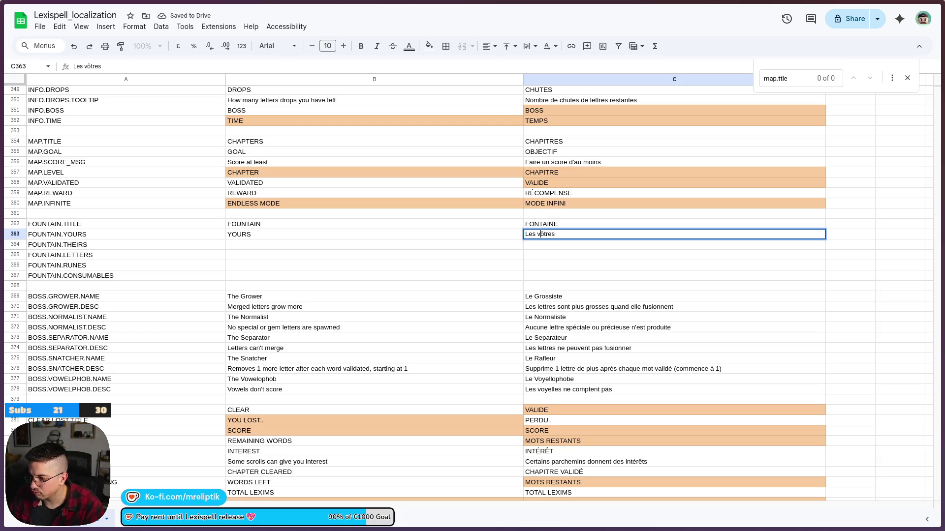
click(271, 242)
click(271, 231)
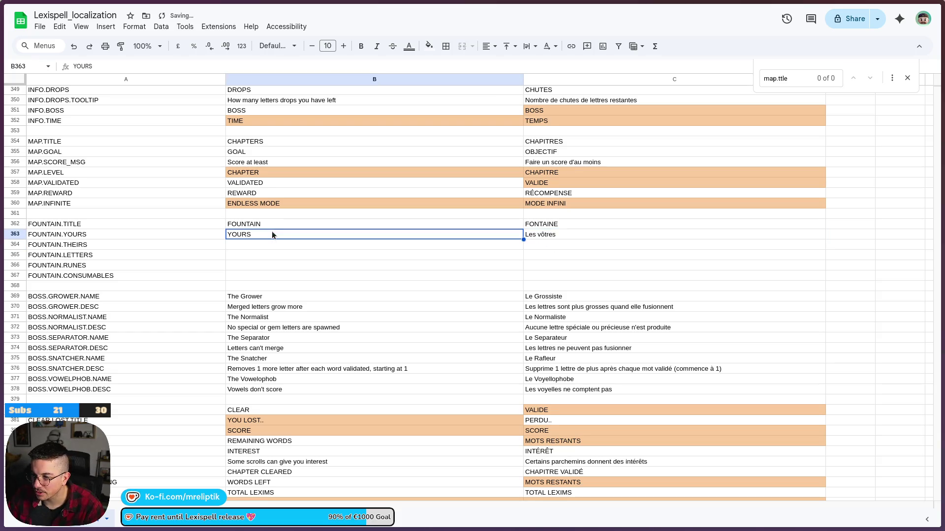
text(Your)
key(Return)
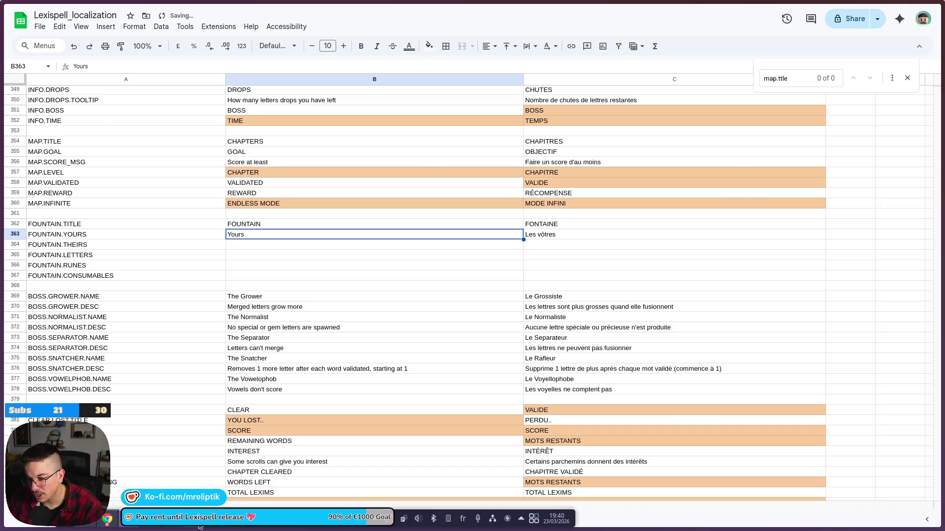
Step: Enter 'Theirs' with French 'Les siennes' for FOUNTAIN.THEIRS
click(199, 528)
click(199, 528)
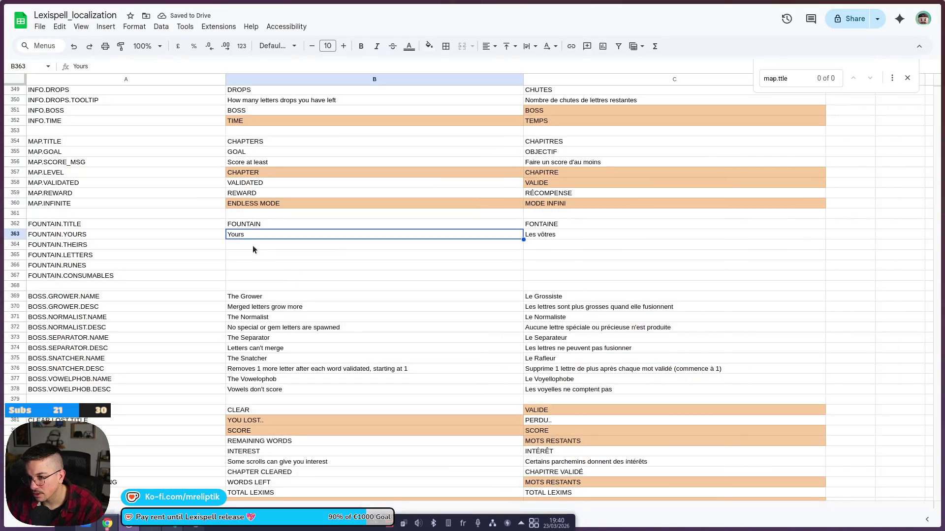
text(Theirs)
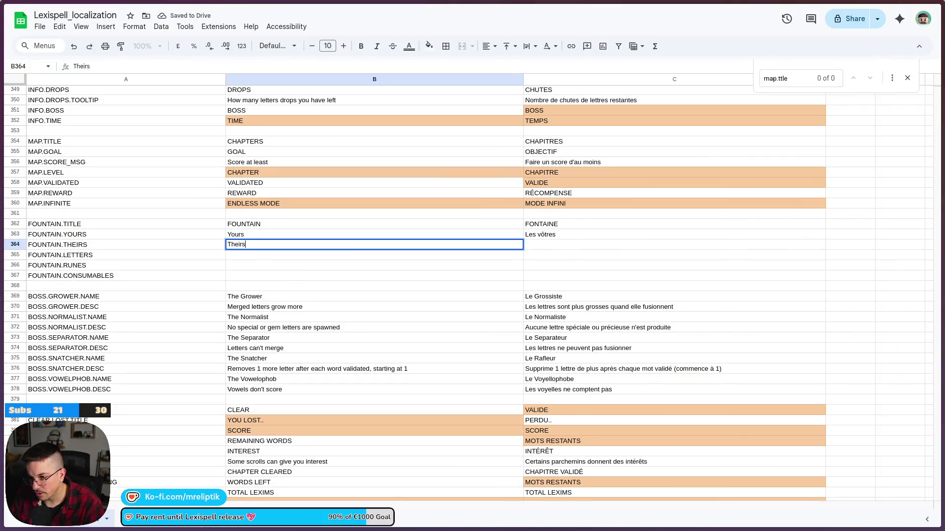
key(Tab)
text(Les siennes)
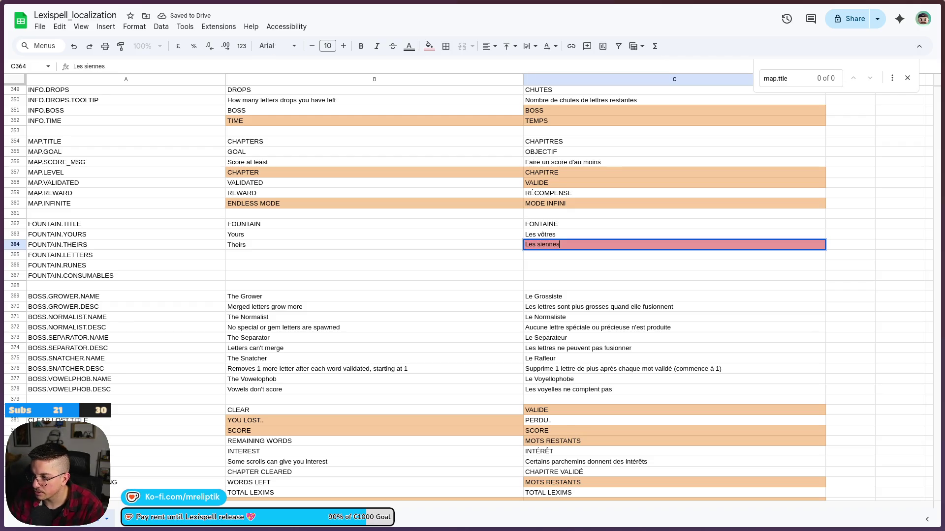
key(Return)
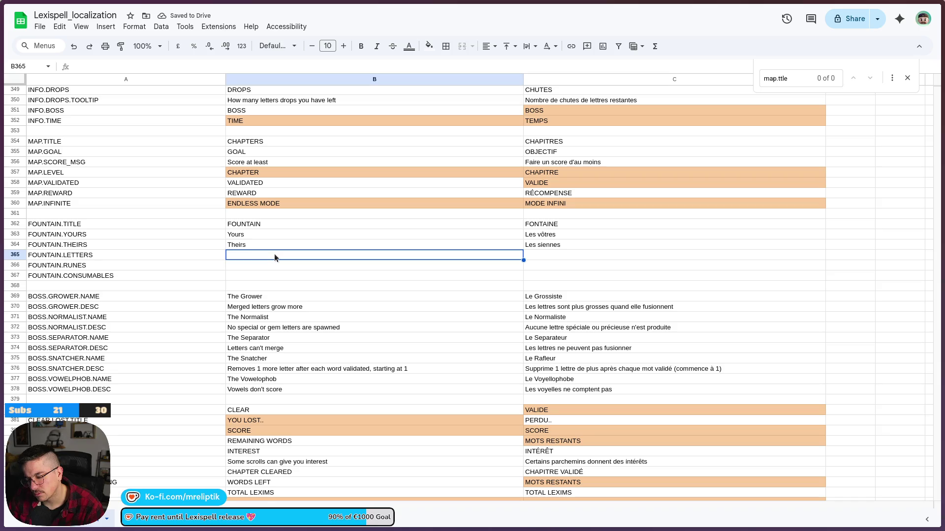
Step: Trim FOUNTAIN.YOURS English to 'You' and replace FOUNTAIN.THEIRS English with 'Spider (TEMP)'
click(283, 236)
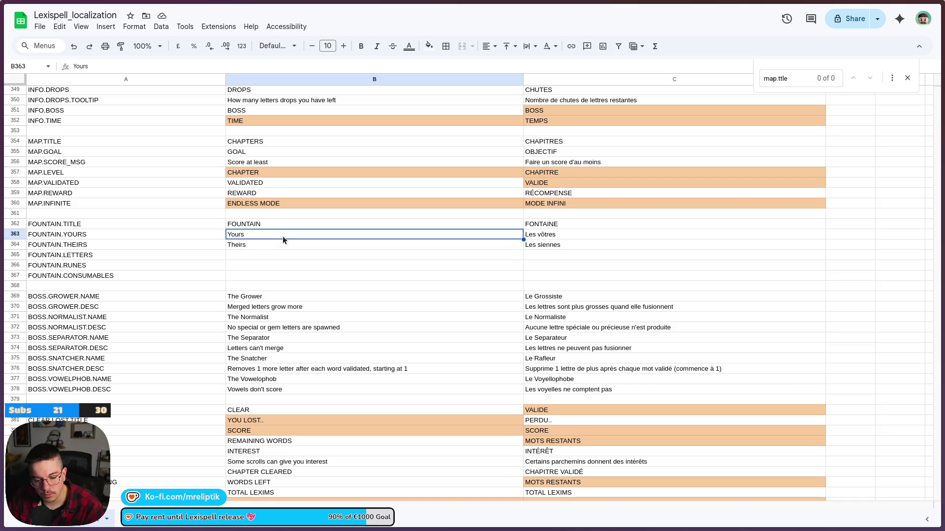
double_click(282, 236)
key(BackSpace)
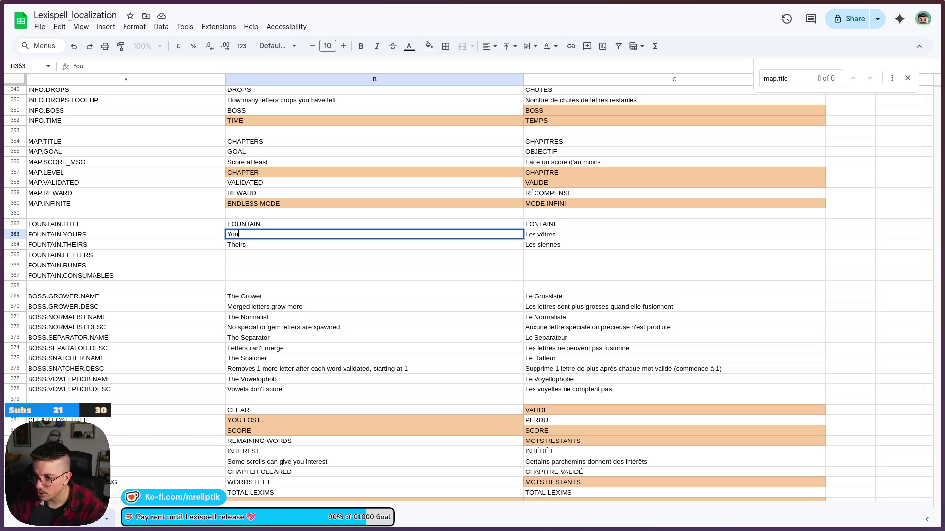
click(281, 244)
text(Spider (to change)
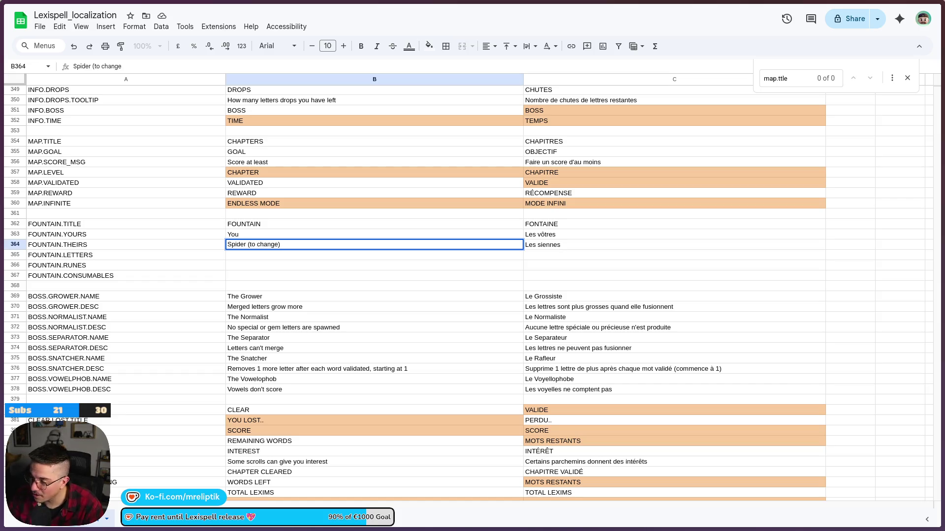
key(BackSpace)
key(BackSpace)
key(BackSpace)
key(BackSpace)
text(TEMP))
key(ctrl+Return)
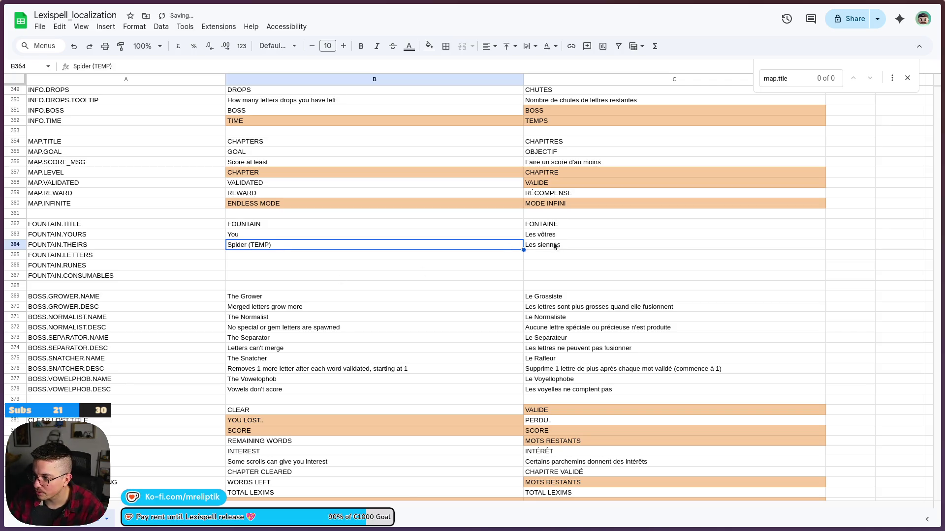
Step: Set French to 'Araignée (TEMP)' for FOUNTAIN.THEIRS and 'Vous' for FOUNTAIN.YOURS
click(560, 246)
text(A)
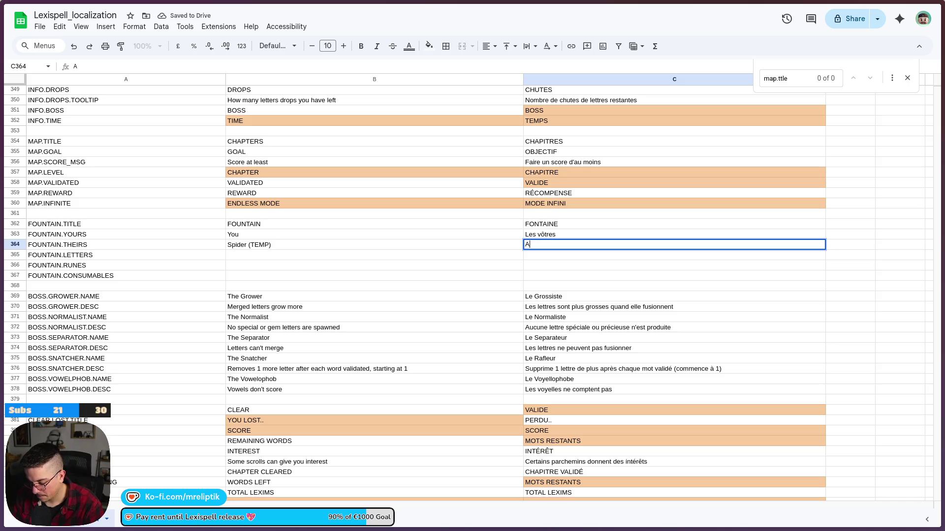
text(rainnée)
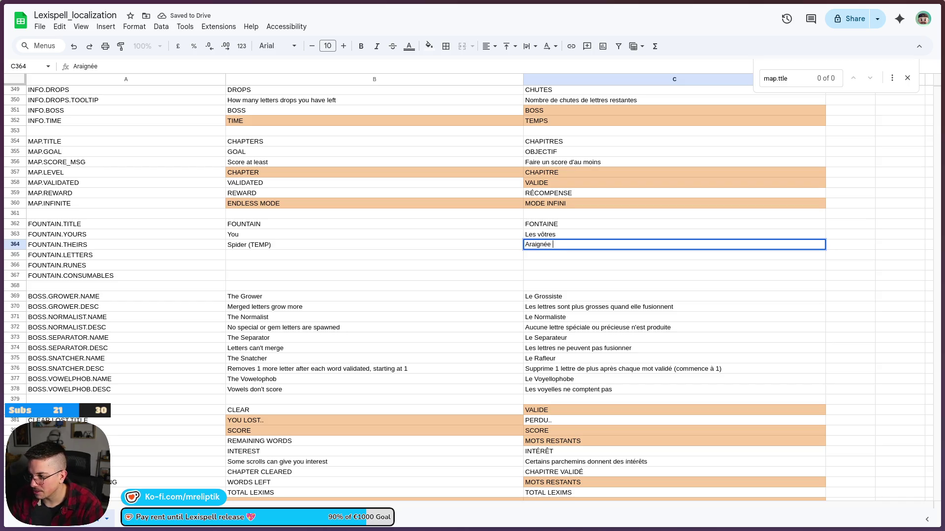
text((TEMP)
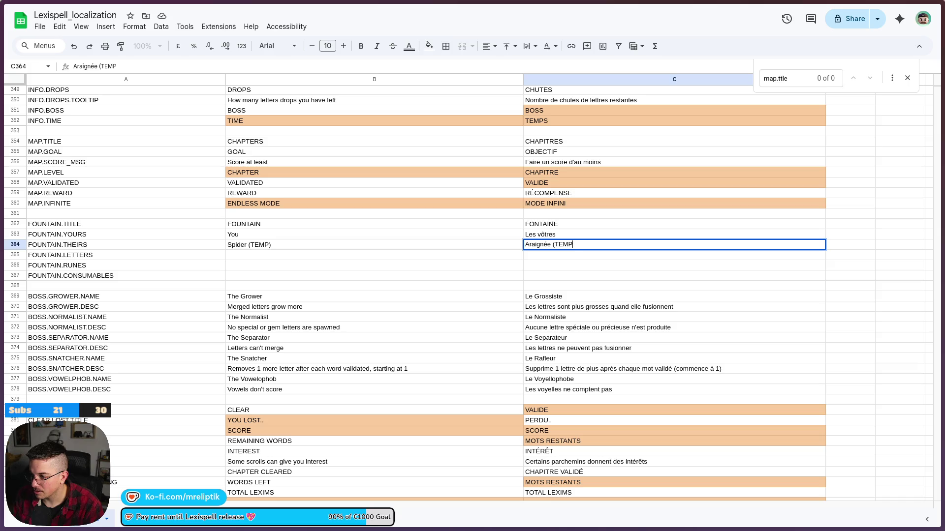
click(583, 234)
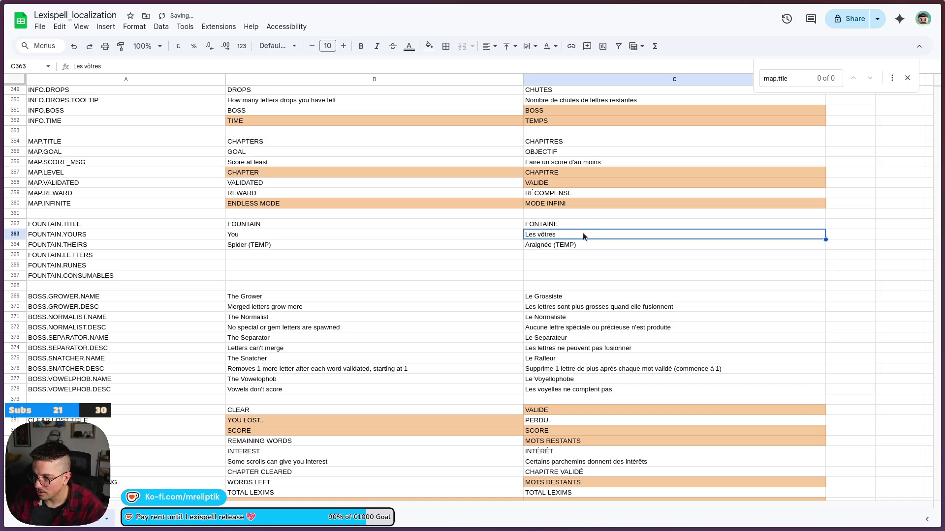
text(Vous)
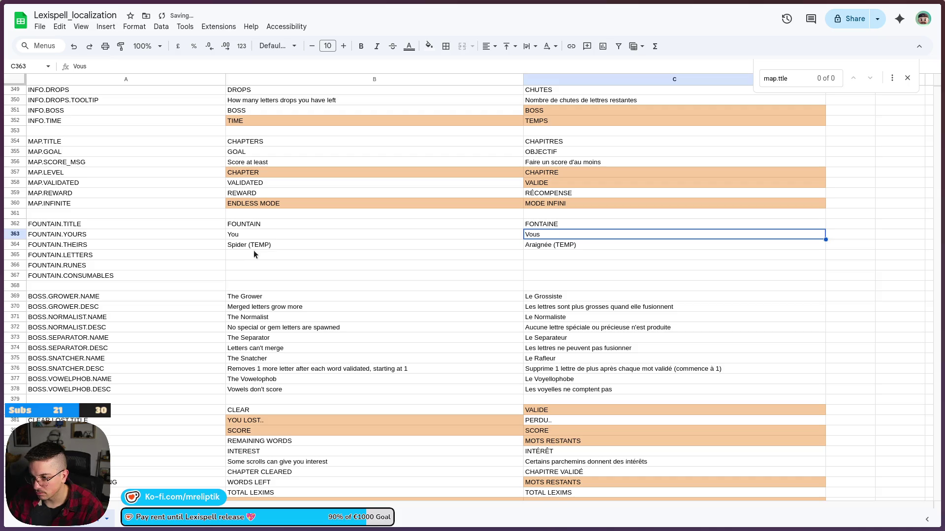
click(254, 252)
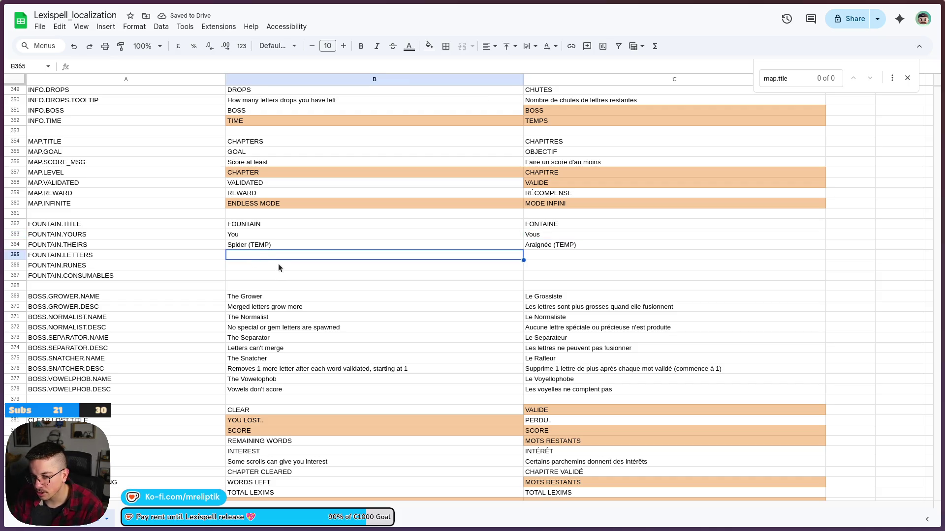
Step: Enter the English fountain texts Letters, Runes and Potions & Wands in B365:B367
text(Letters)
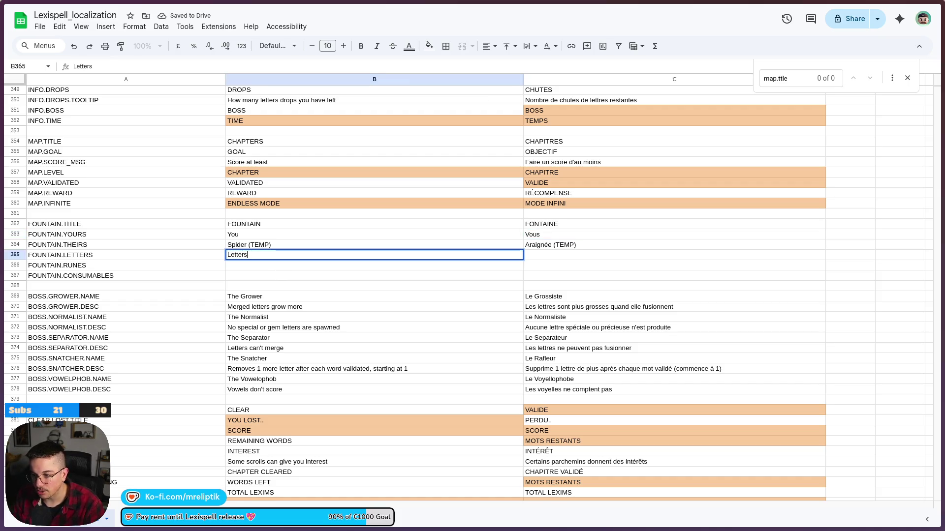
key(Return)
text(Runes)
key(Return)
text(Potions & )
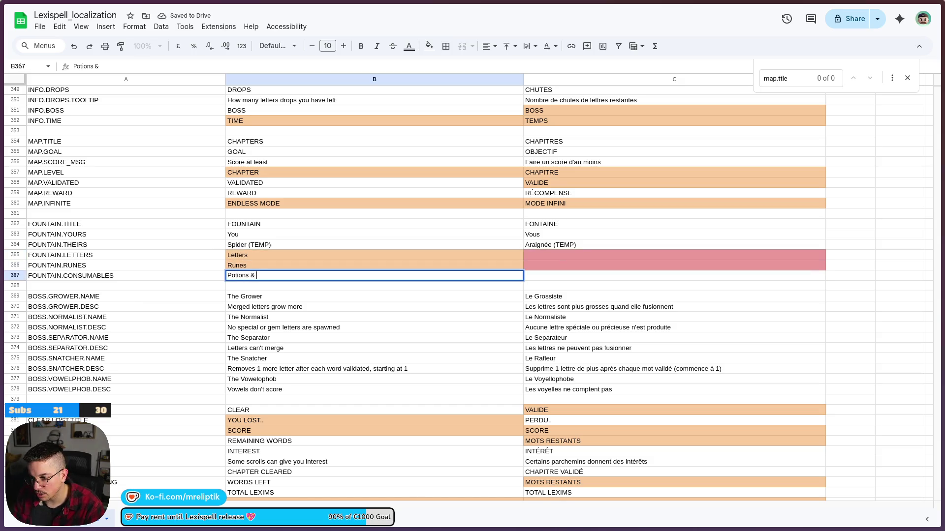
text(Wands)
key(ctrl+Return)
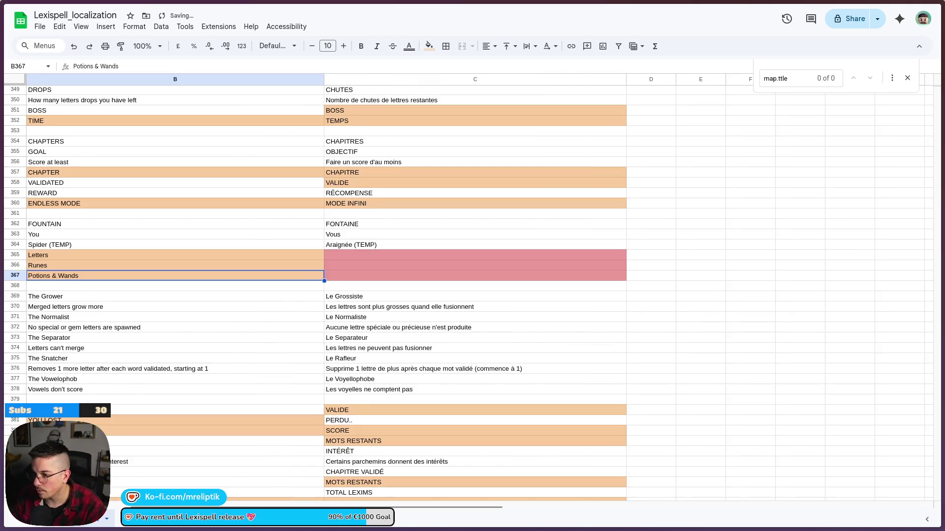
Step: Enter the French texts Lettres, Runes and Potions & Baguettes in C365:C367
scroll(393, 315, left, 5)
click(548, 244)
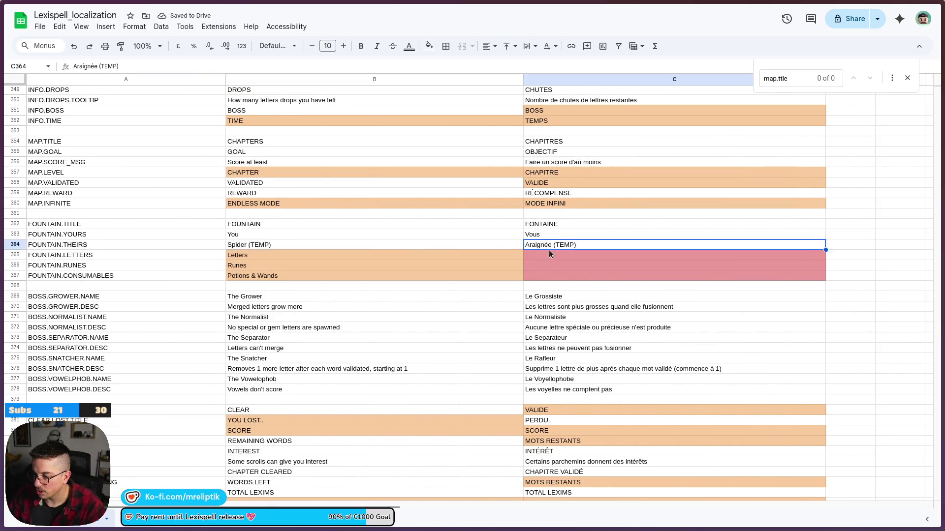
click(550, 254)
text(Lettres)
key(Return)
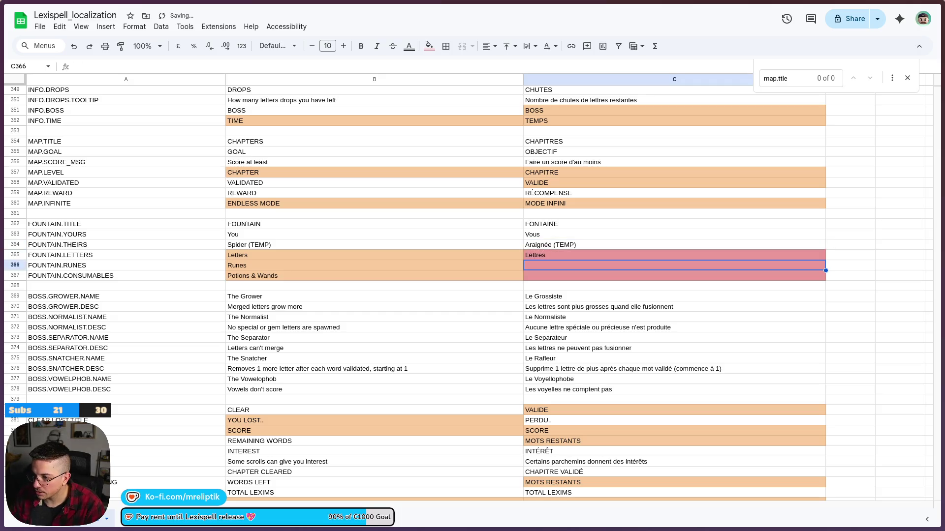
text(Runes)
key(Return)
text(P)
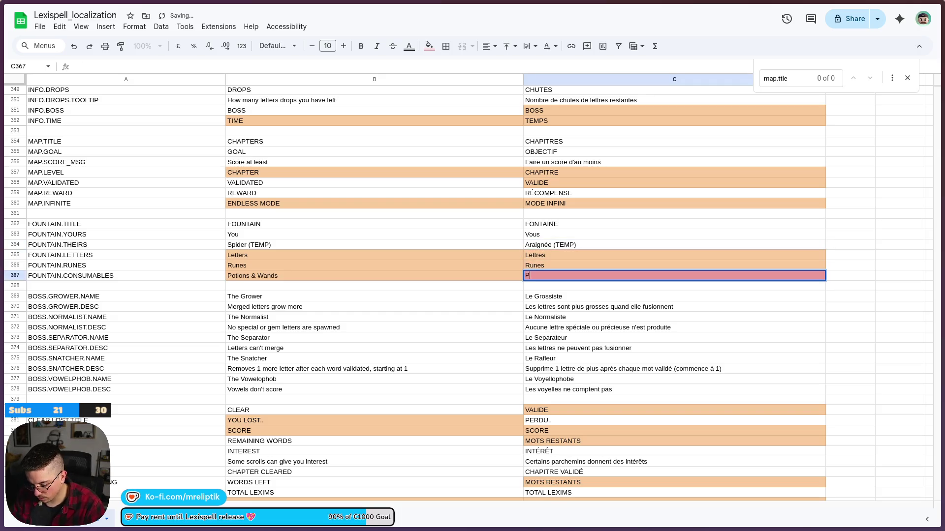
text(otions & B)
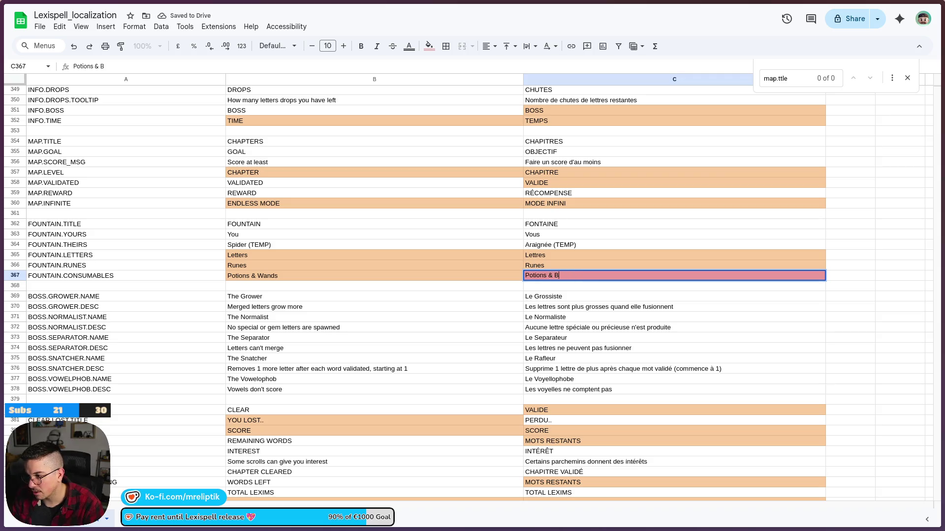
text(aguettes)
key(ctrl+Return)
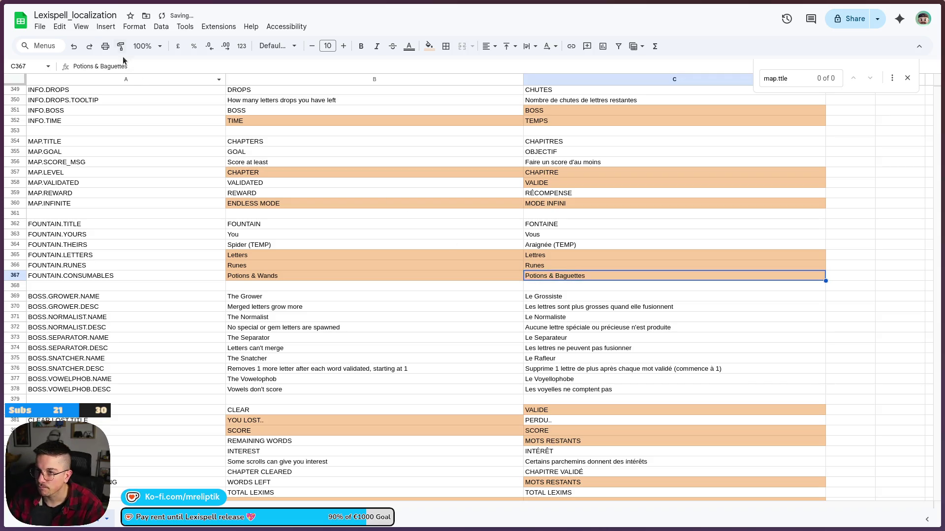
Step: Download the sheet as CSV and return to VS Code showing linux_config.cfg
click(40, 27)
mouse_move(94, 147)
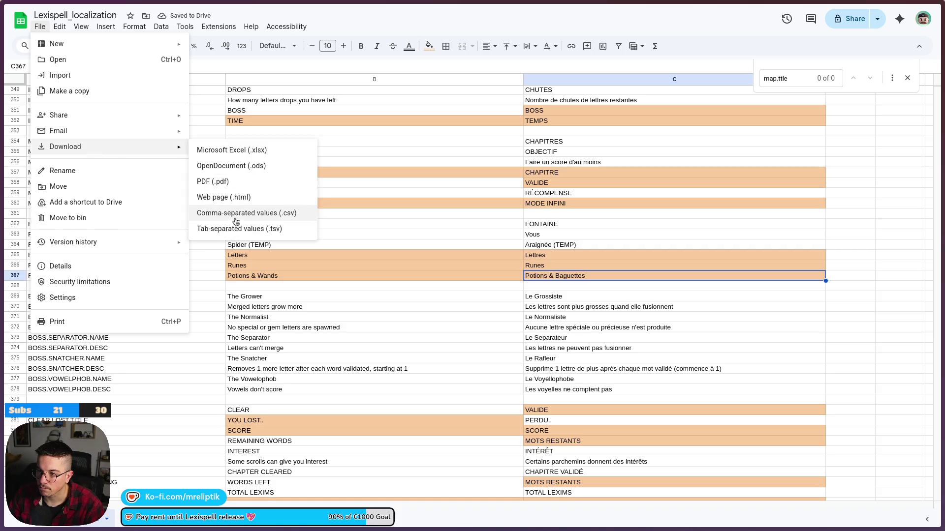
click(235, 220)
key(alt+Tab)
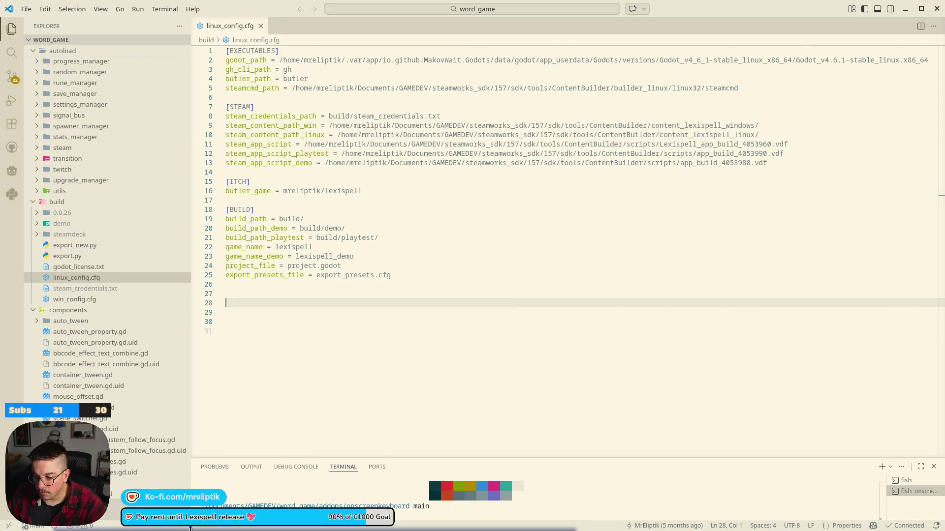
mouse_move(190, 529)
click(91, 524)
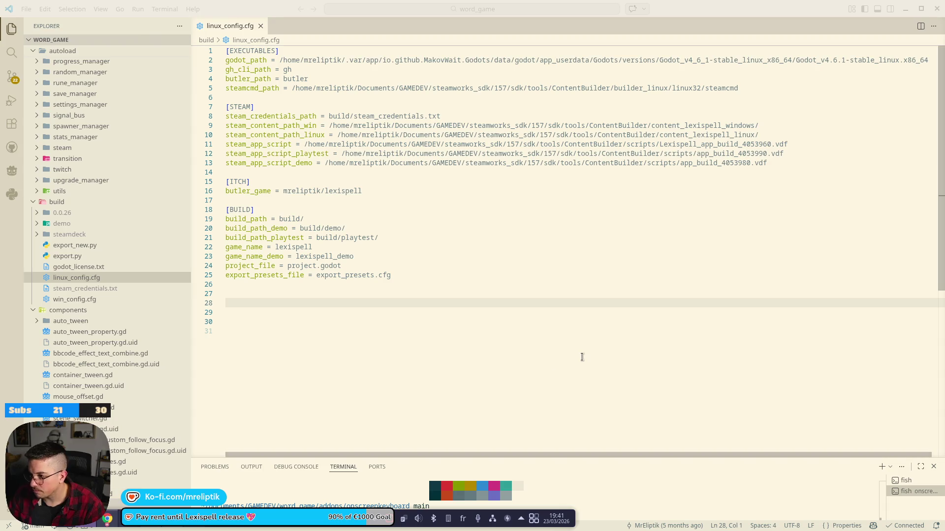
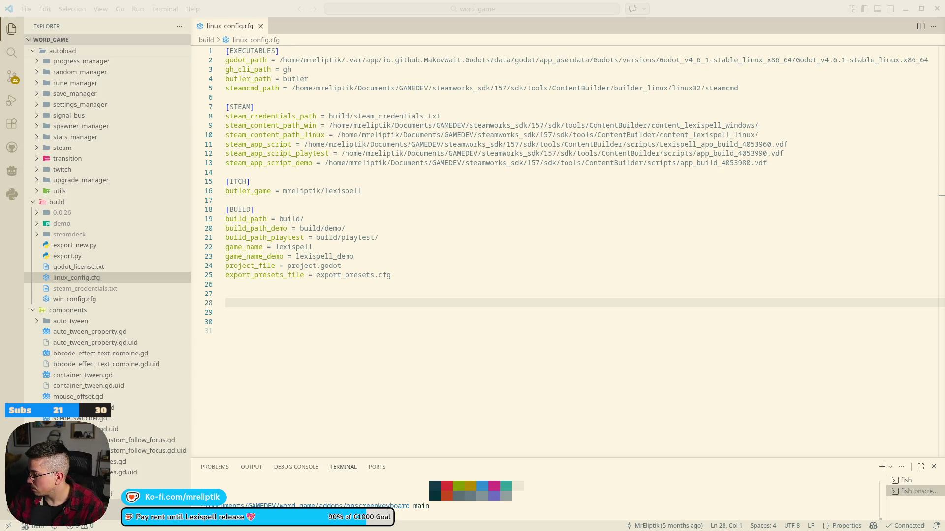
Step: Leave linux_config.cfg in VS Code and switch to the Godot editor showing fountain.tscn
click(421, 374)
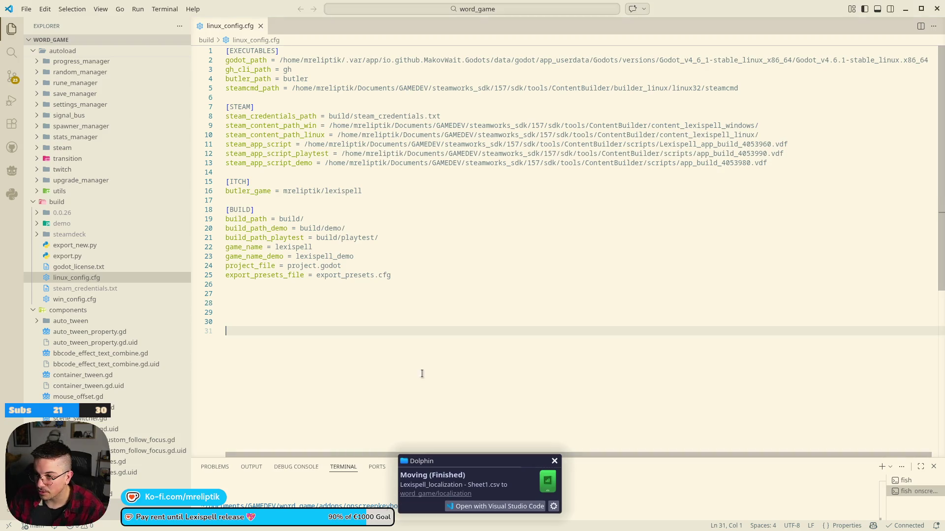
key(alt+Tab)
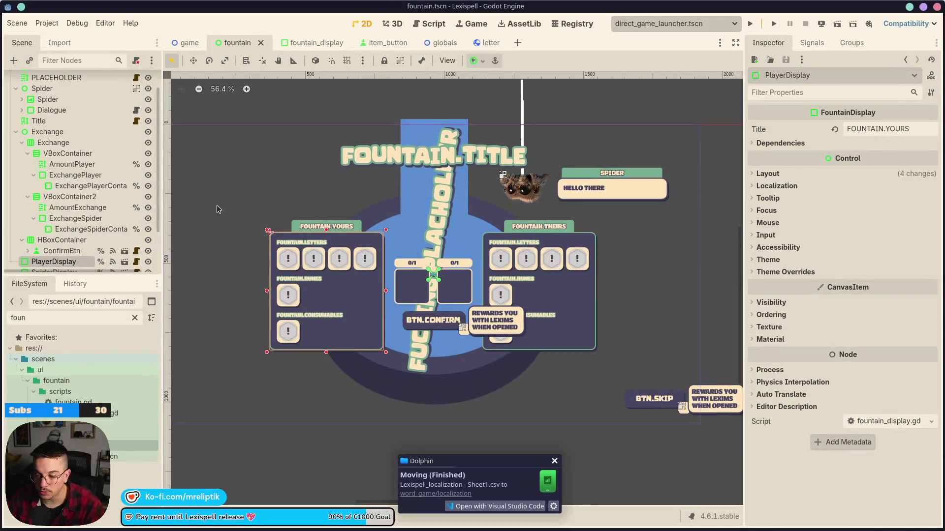
Step: Zoom out the 2D viewport and run Lexispell in the embedded game view
scroll(407, 259, down, 2)
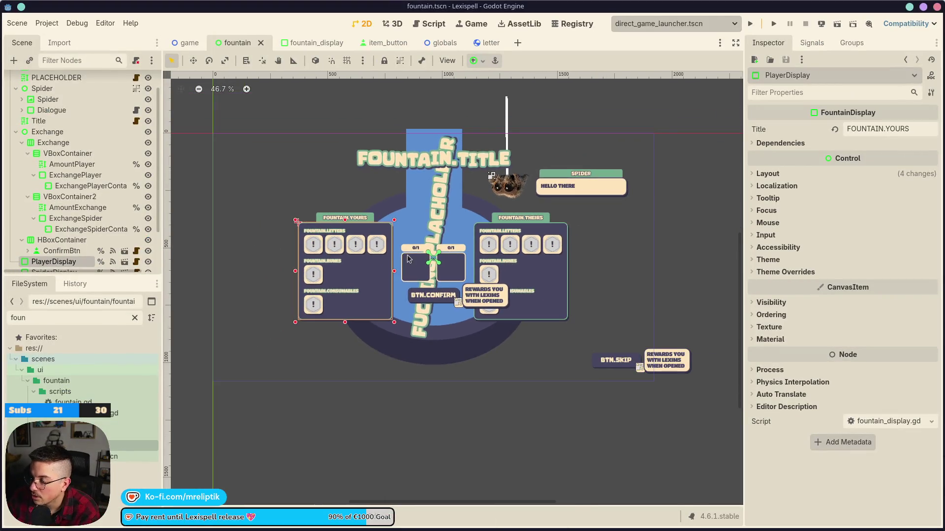
click(750, 24)
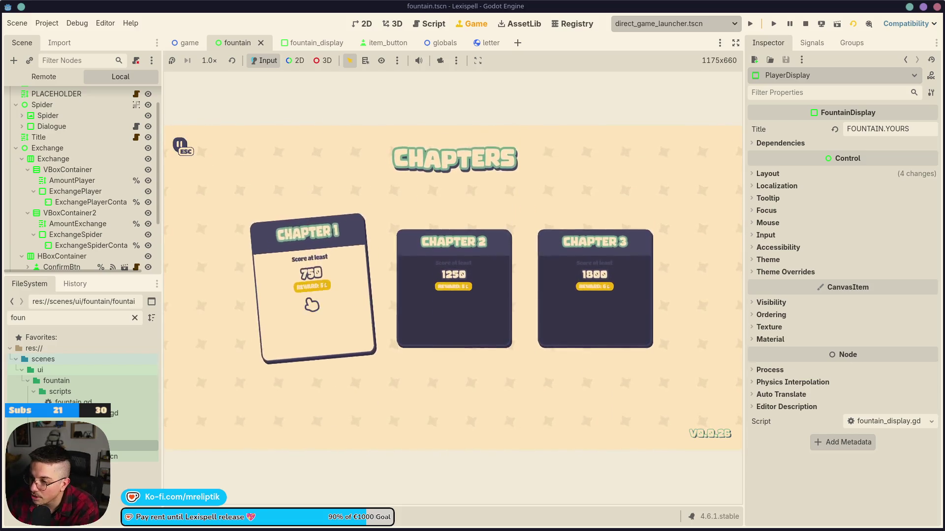
Step: Start Chapter 1 and play the word WHAM
click(310, 360)
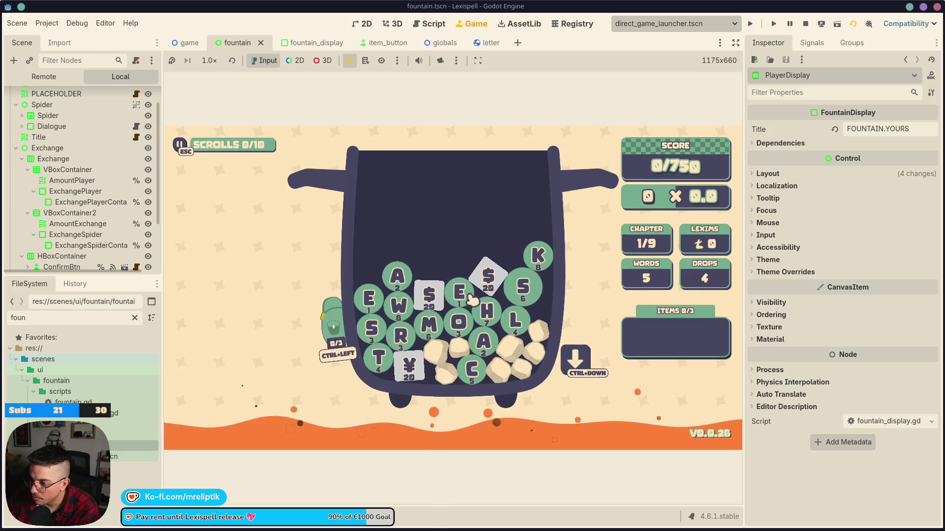
click(398, 306)
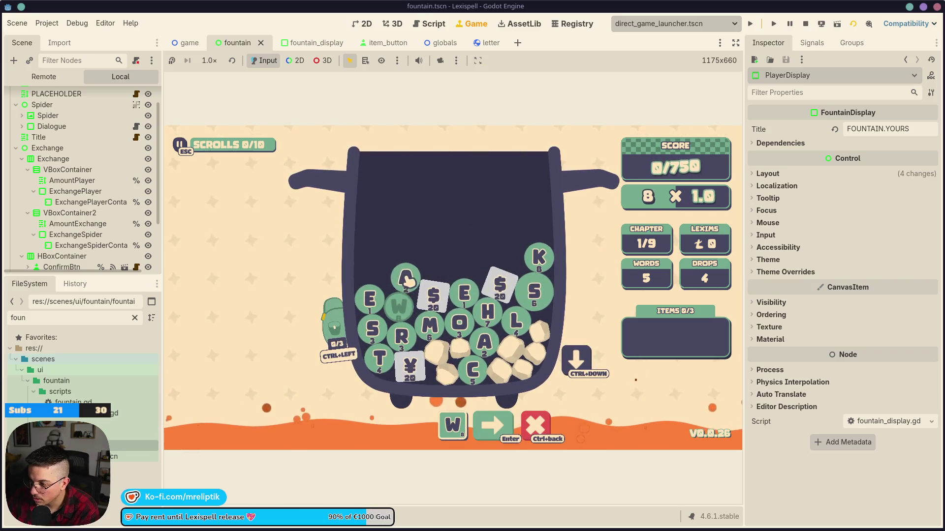
click(406, 278)
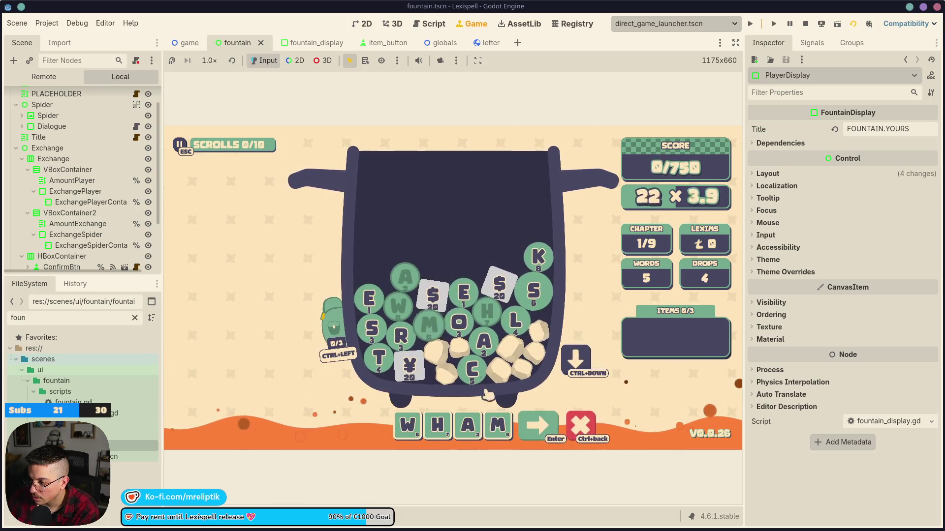
key(Return)
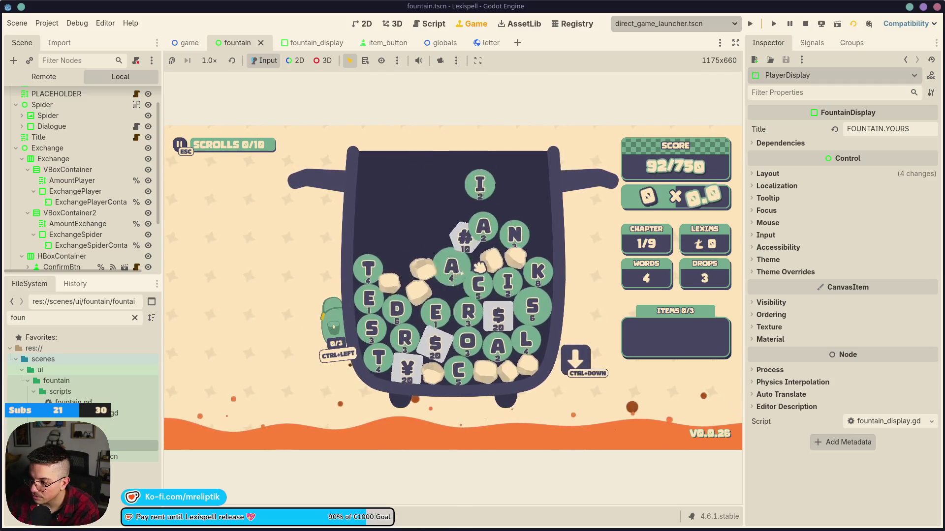
Step: Spell #CHARCOAL$ and submit it, bringing the score to 722/750
click(467, 251)
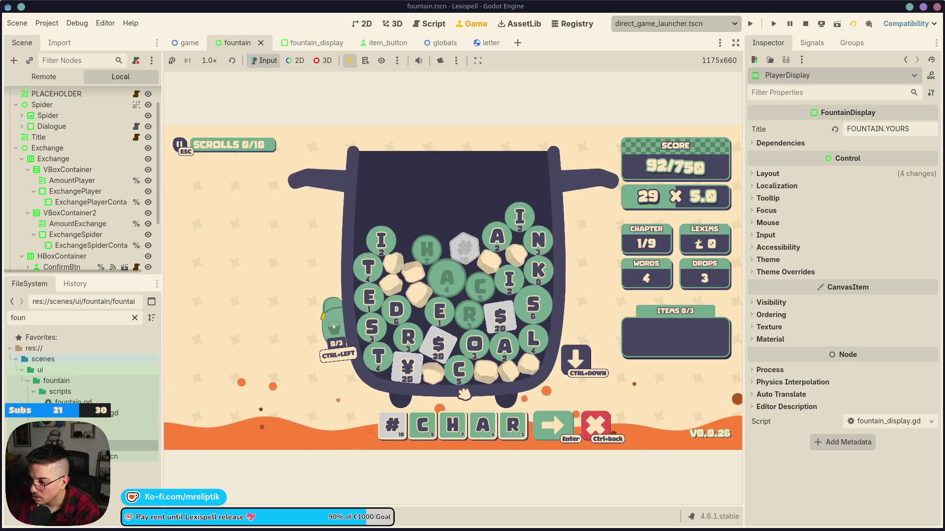
click(459, 369)
click(474, 345)
click(514, 333)
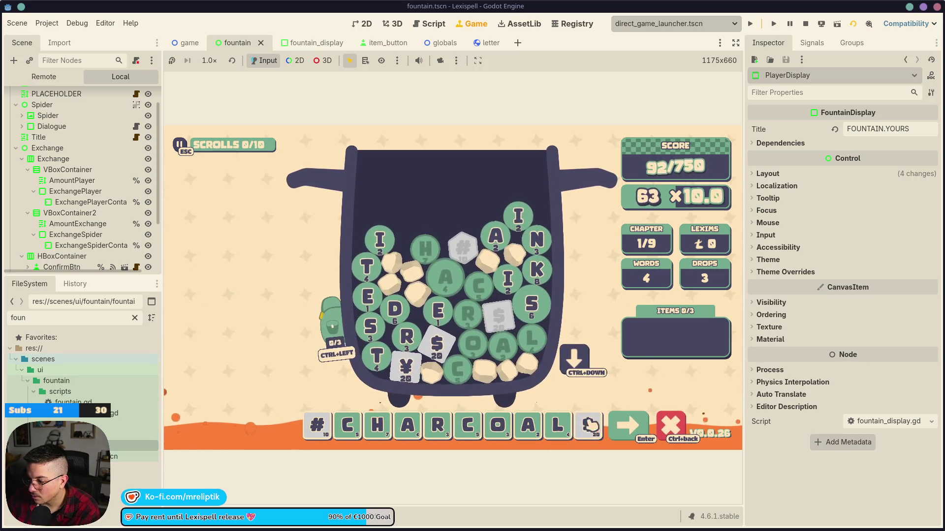
key(Return)
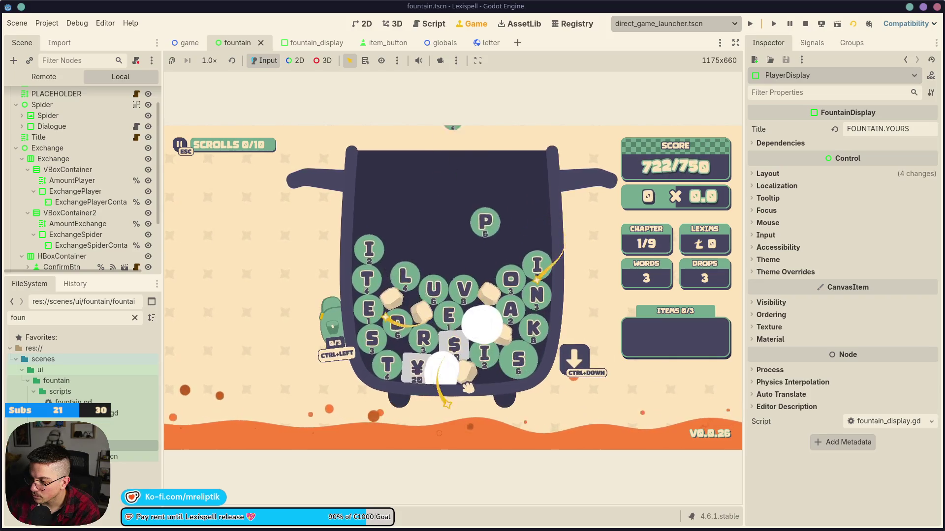
Step: Stash the $, ¥ and L tiles in the satchel with Ctrl+Left
mouse_move(462, 352)
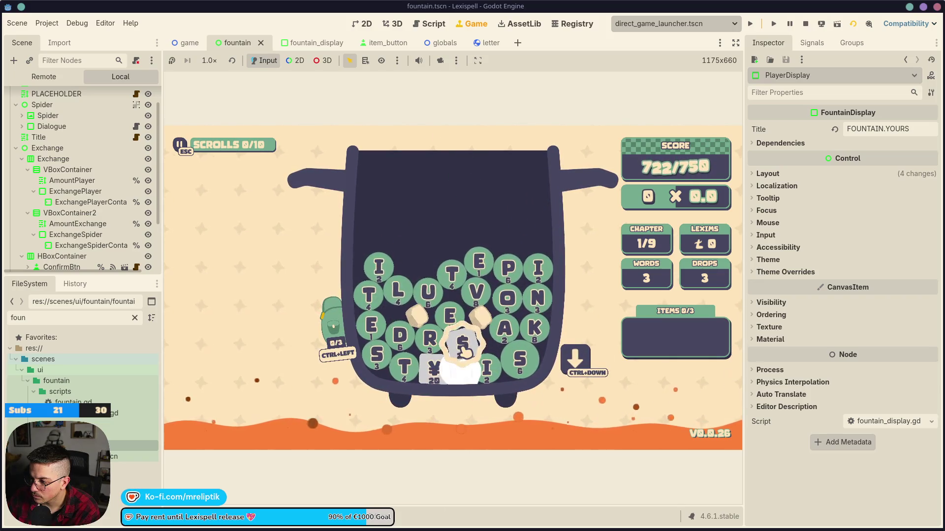
key(ctrl+Left)
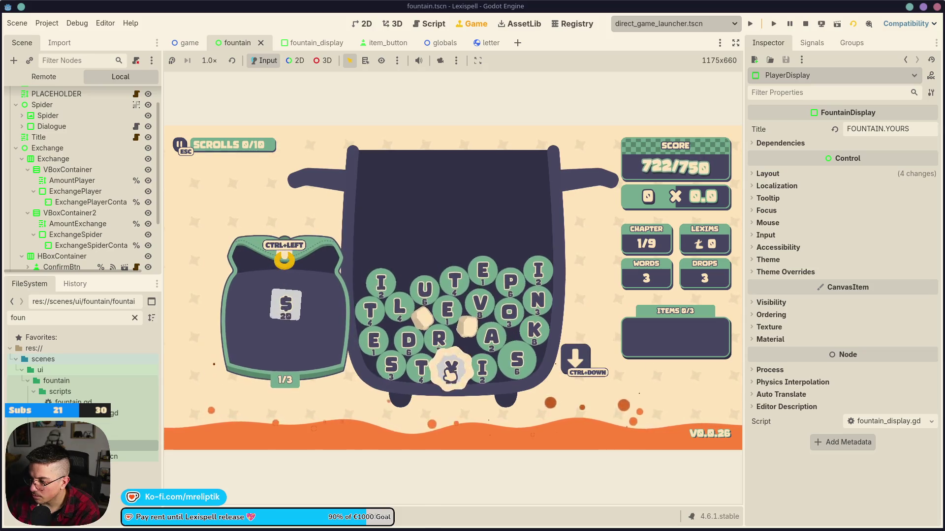
key(ctrl+Left)
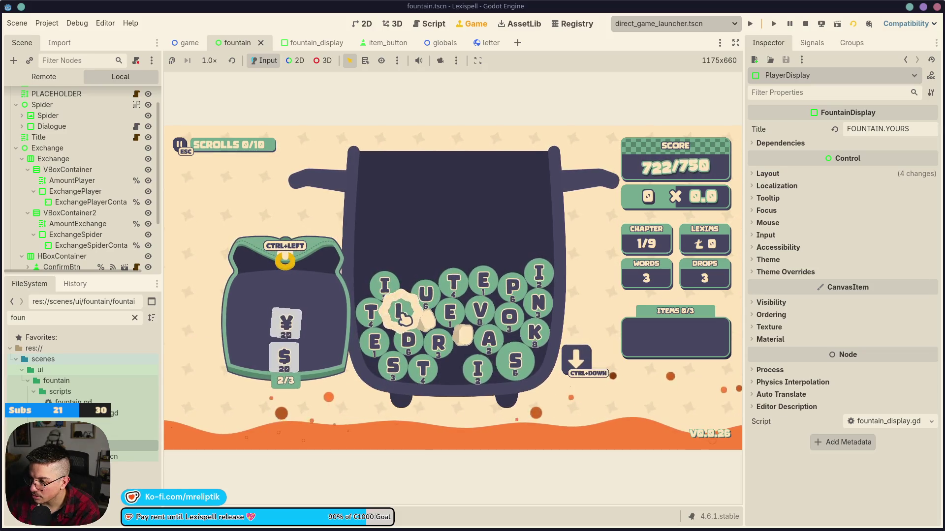
key(ctrl+Left)
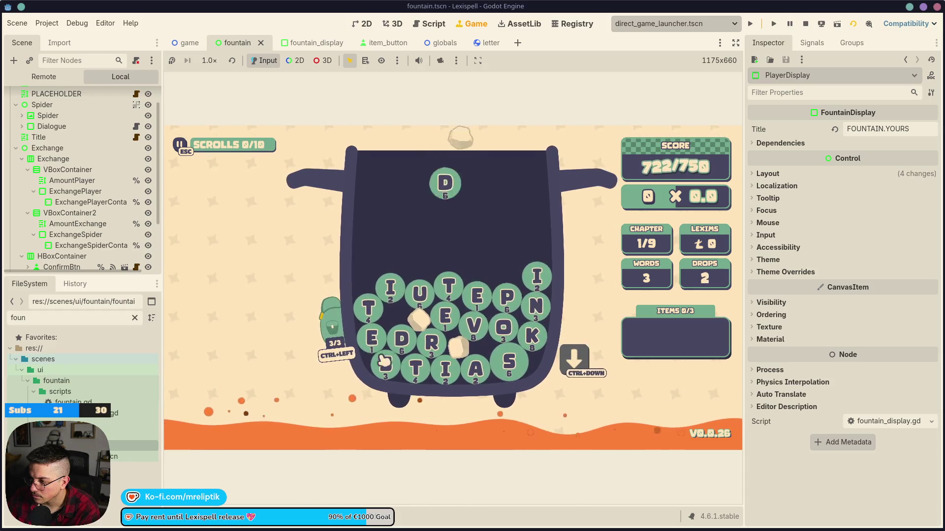
Step: Spell DUV to end the round and reach the fountain
key(d)
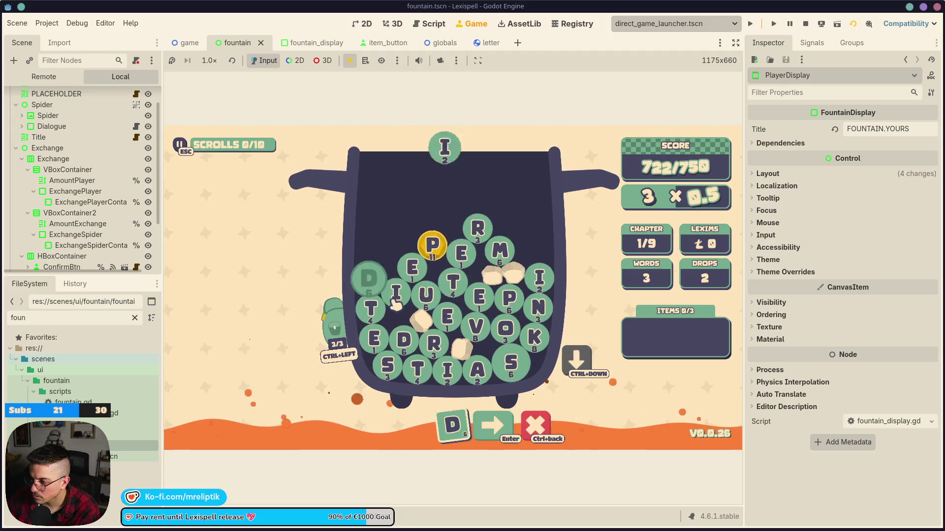
key(u)
key(v)
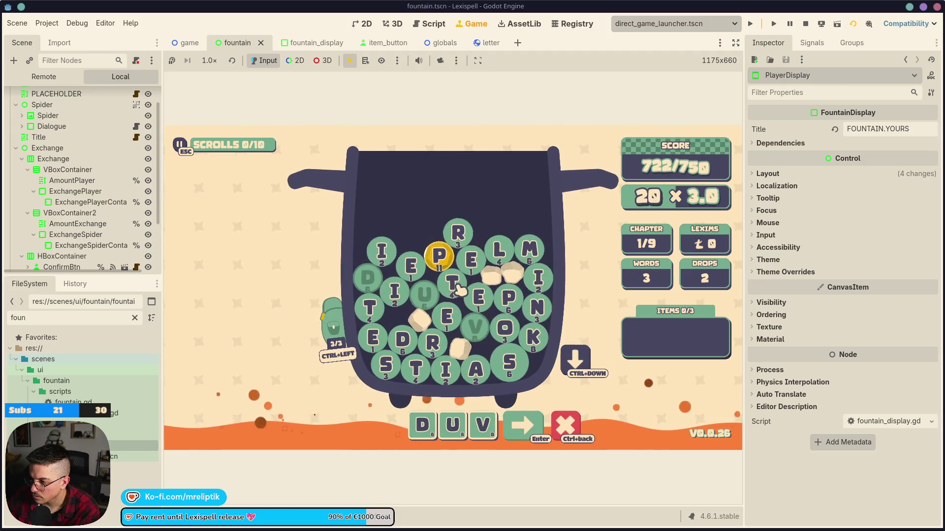
key(Return)
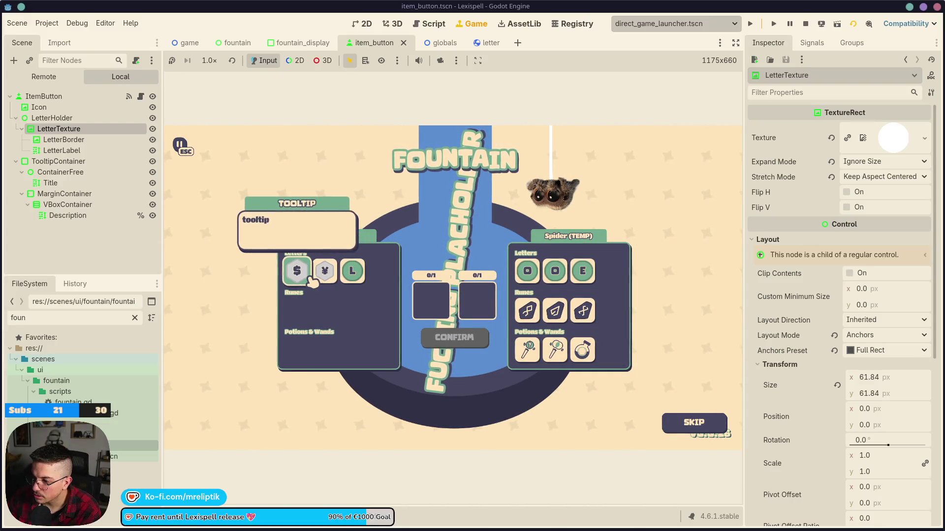
Step: Check item_button in 2D, view the fountain item tooltips, and offer the L tile for exchange
click(364, 24)
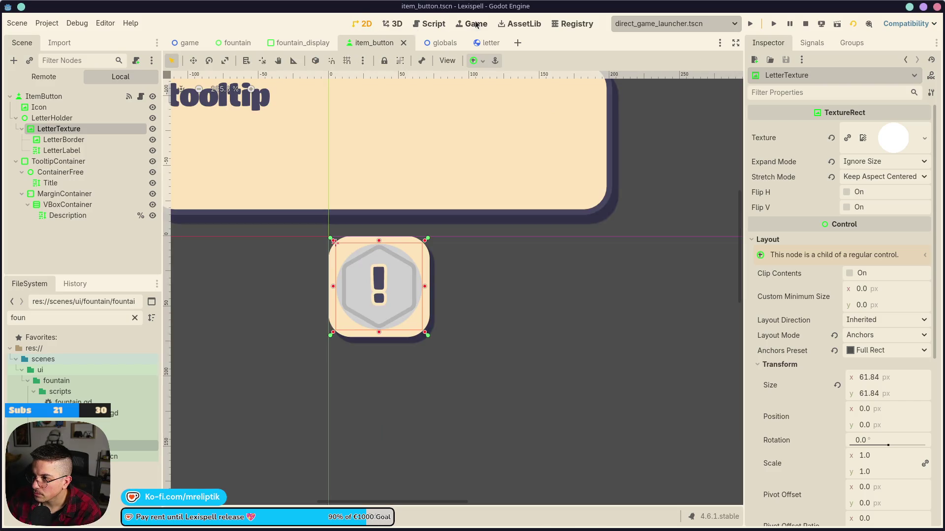
click(472, 23)
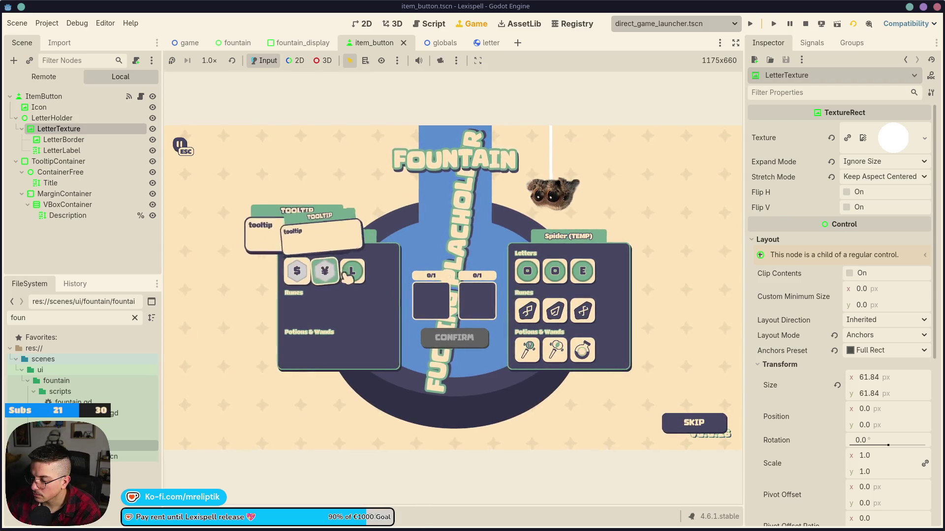
mouse_move(571, 315)
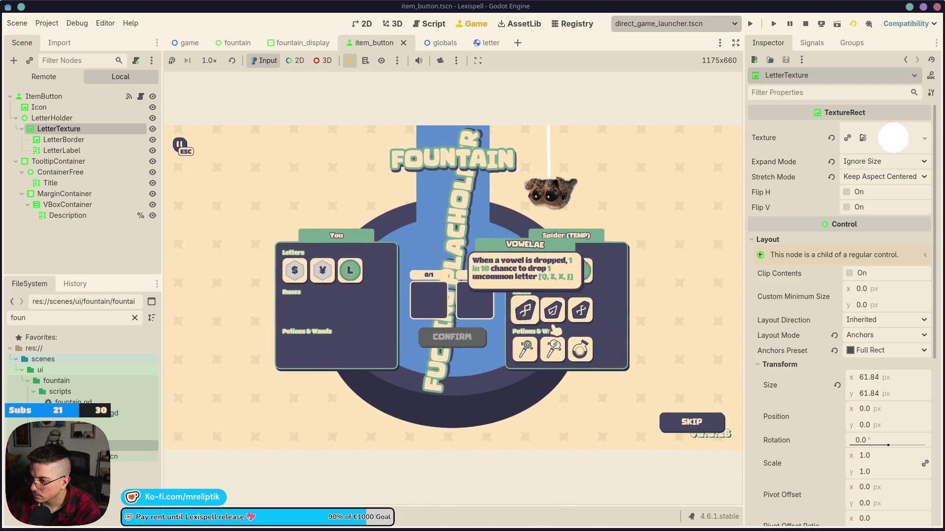
mouse_move(554, 276)
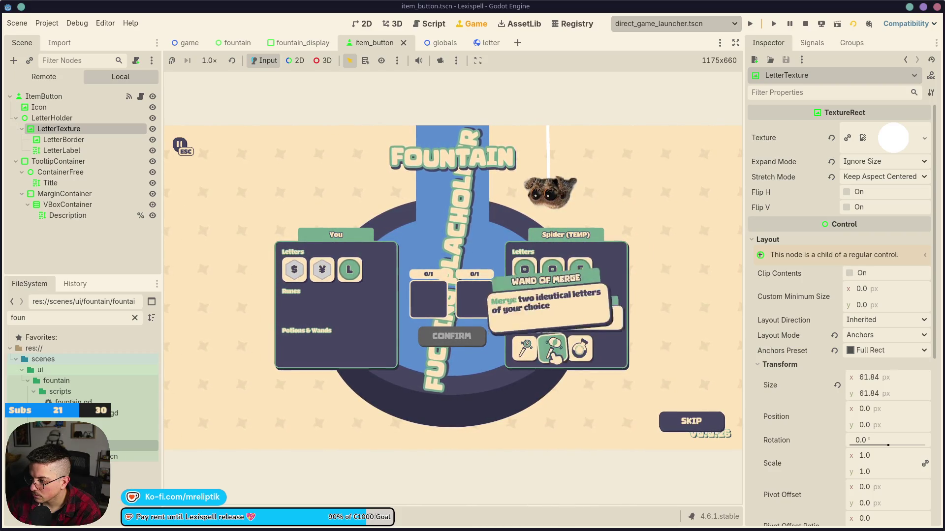
click(351, 275)
mouse_move(570, 359)
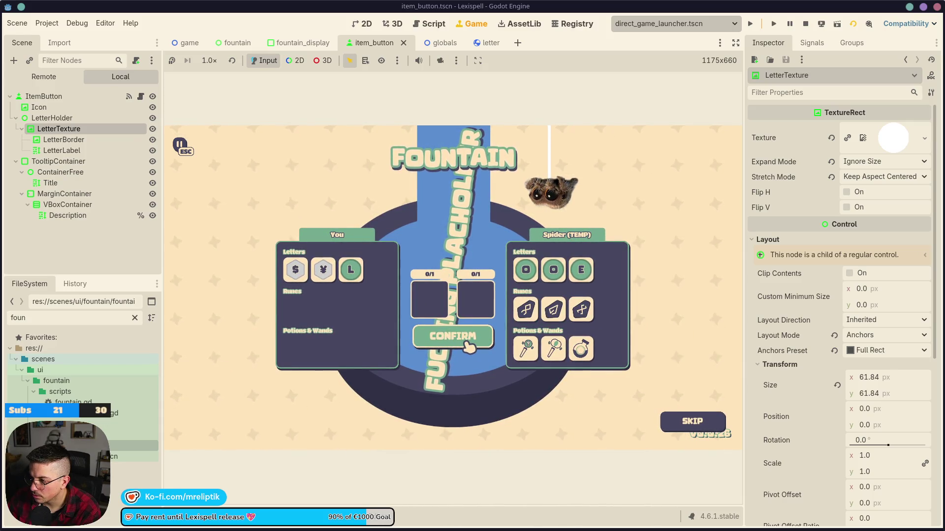
Step: Confirm the letter exchange, buy the ADDITIVE scroll and continue to Chapter 2
click(468, 347)
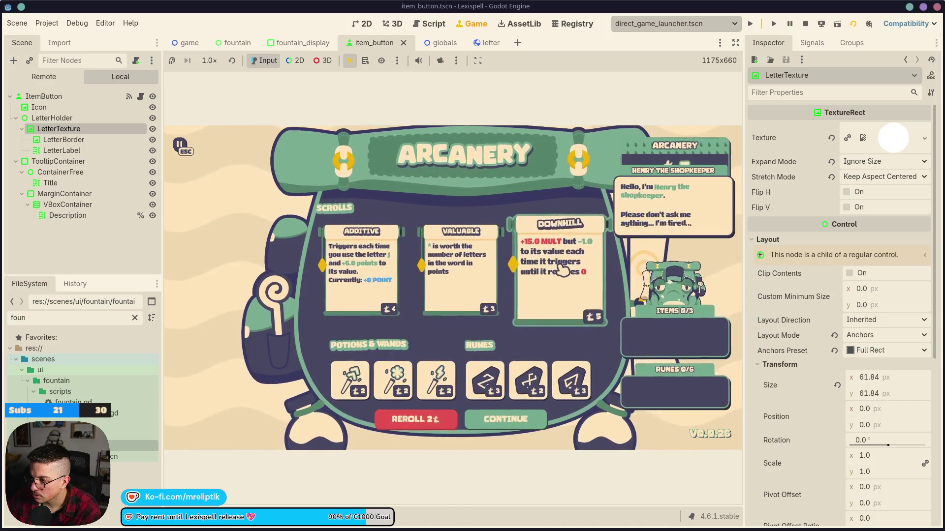
click(361, 271)
click(506, 419)
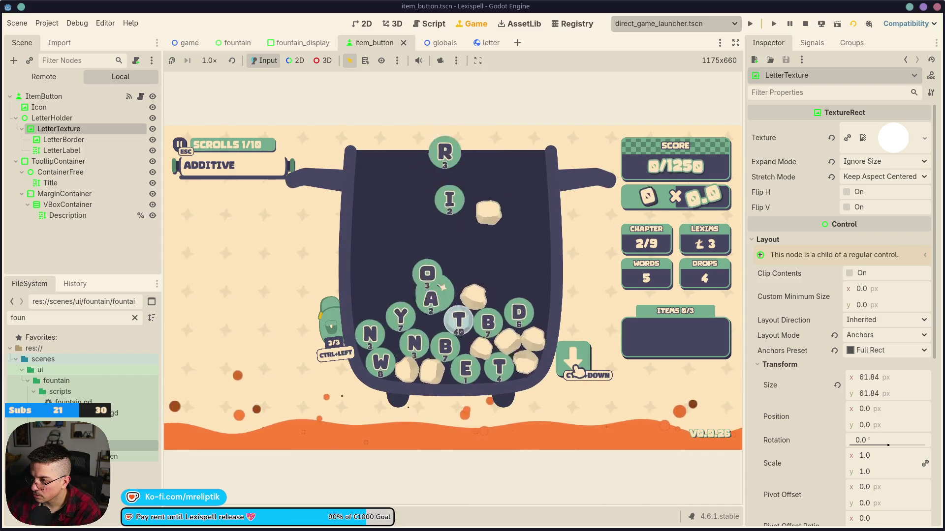
Step: Drop three new batches of letters, then stop the running game
click(577, 373)
click(581, 370)
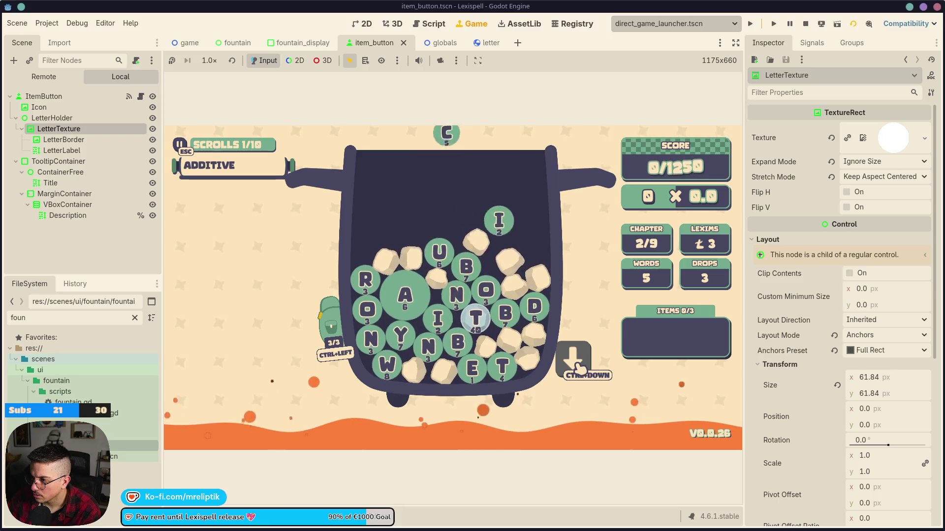
click(584, 373)
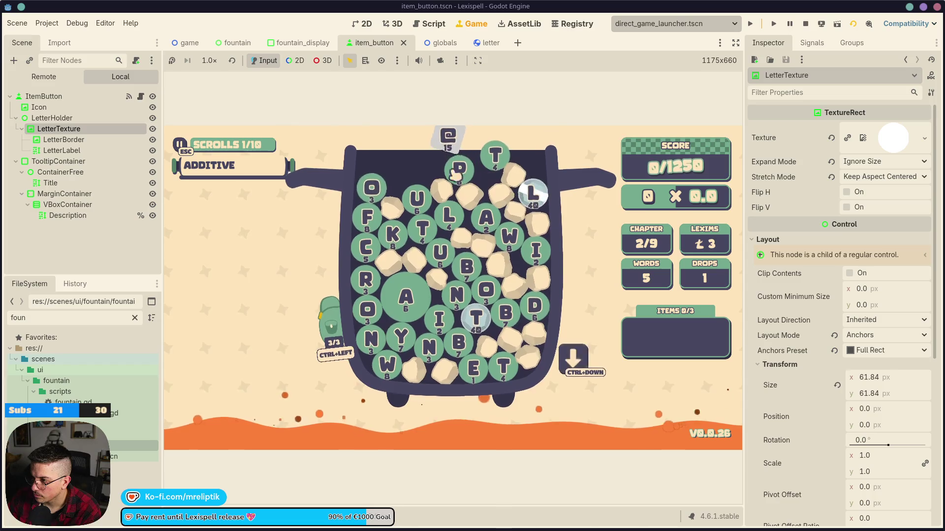
mouse_move(400, 189)
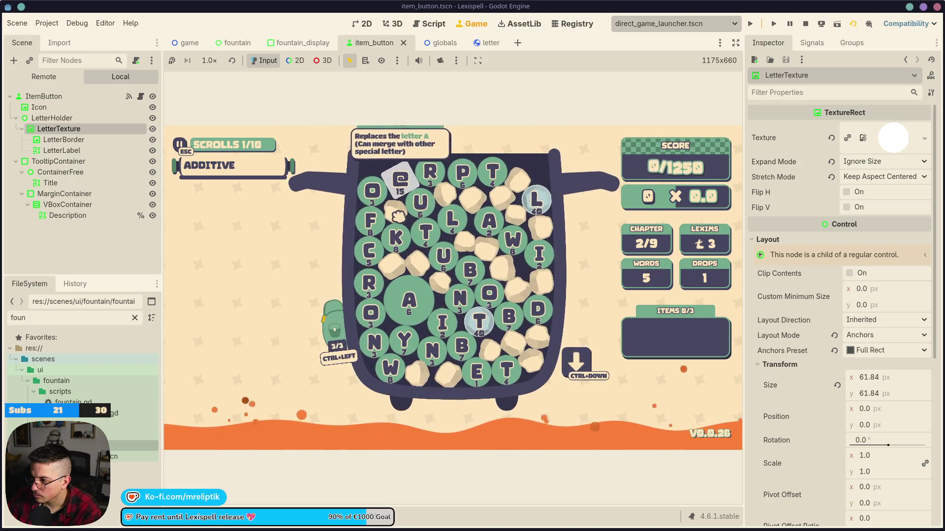
click(806, 23)
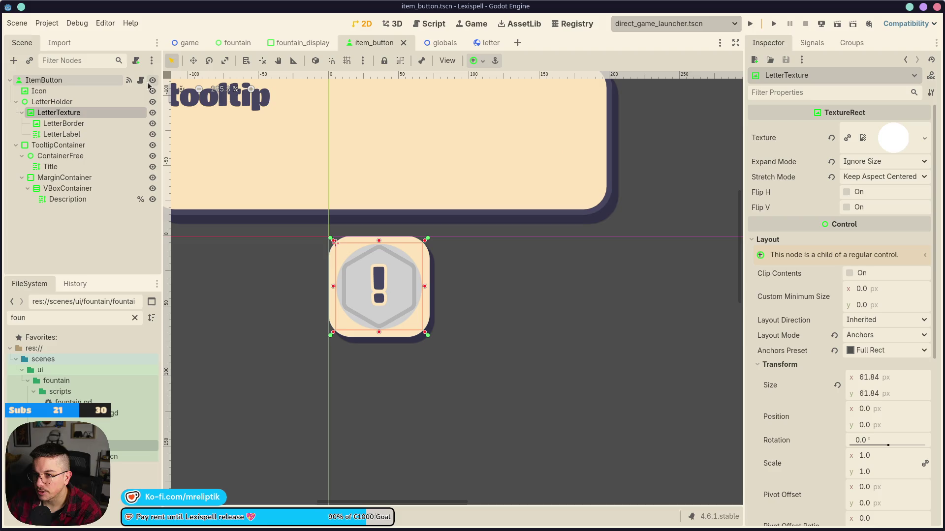
Step: Copy ItemButton's square Letter Special texture and border onto the Letter Special 2 slots
click(140, 80)
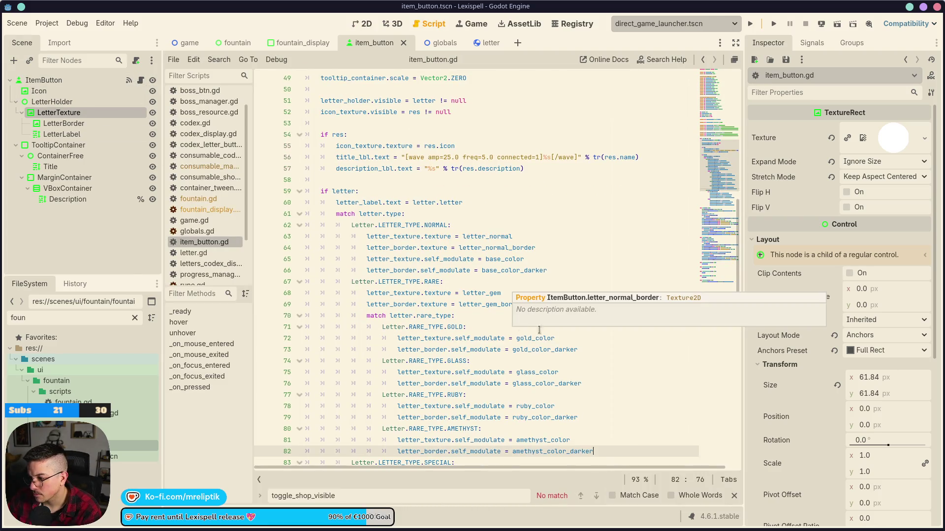
click(44, 80)
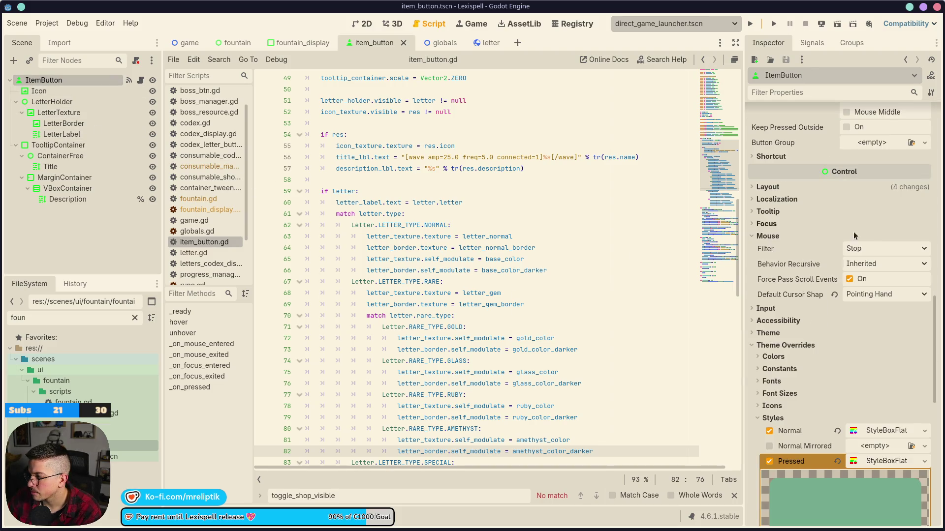
scroll(853, 231, up, 10)
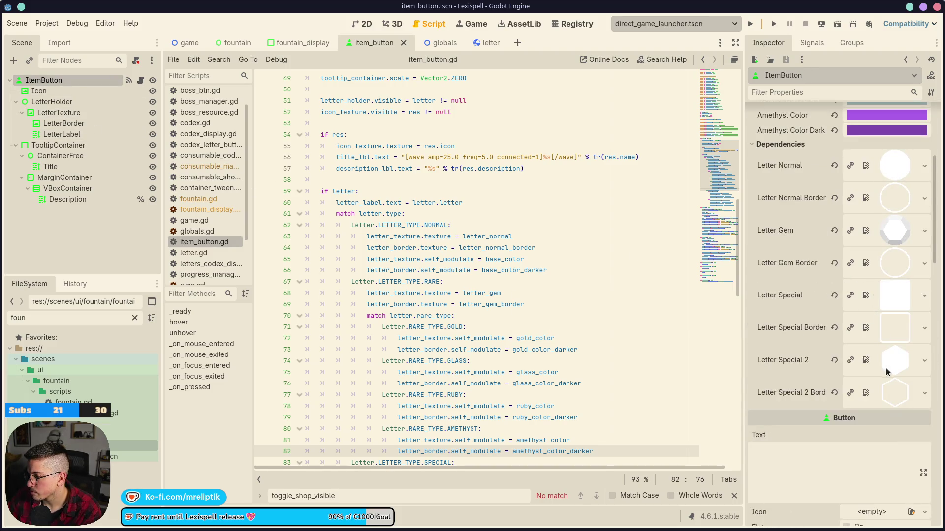
drag(896, 308, 896, 363)
drag(893, 327, 898, 392)
Step: Set Letter Special to hexagone_512 and its border to hexagone_border, then save
click(924, 393)
click(856, 418)
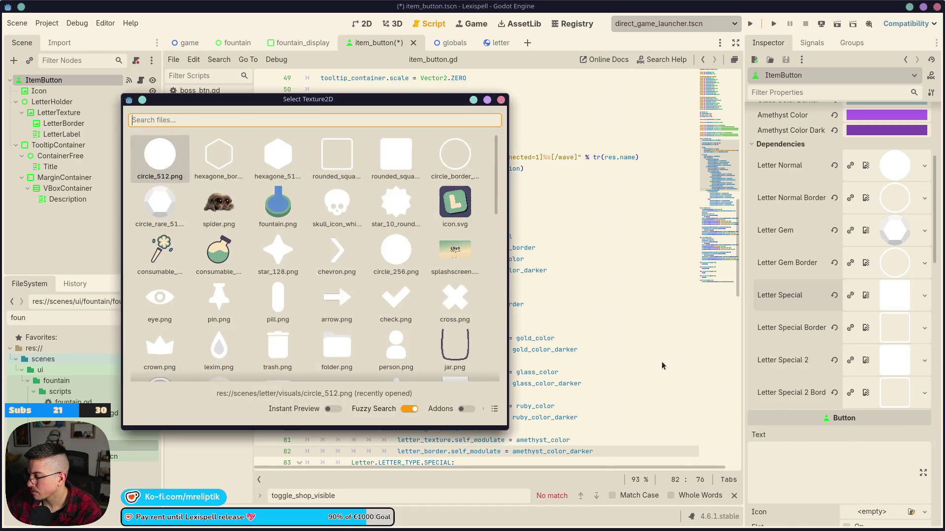
double_click(334, 203)
click(924, 328)
click(837, 422)
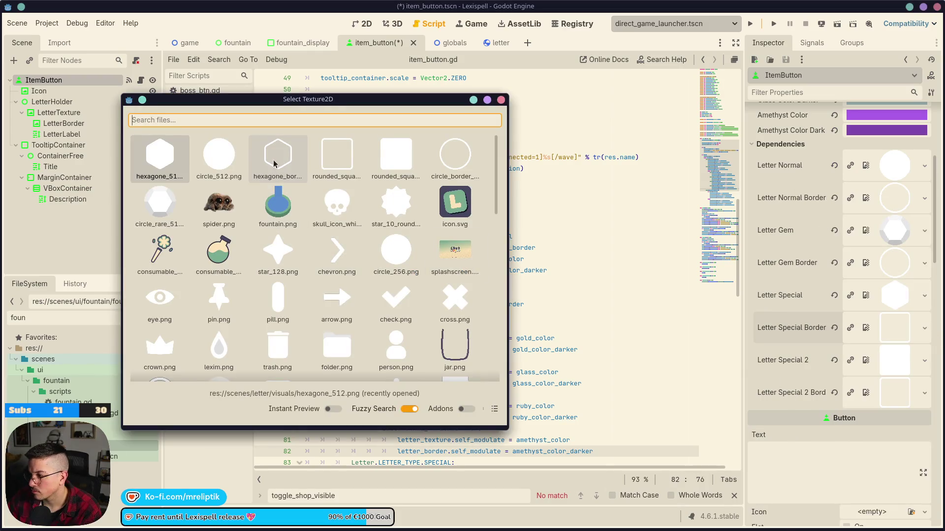
double_click(275, 163)
key(ctrl+s)
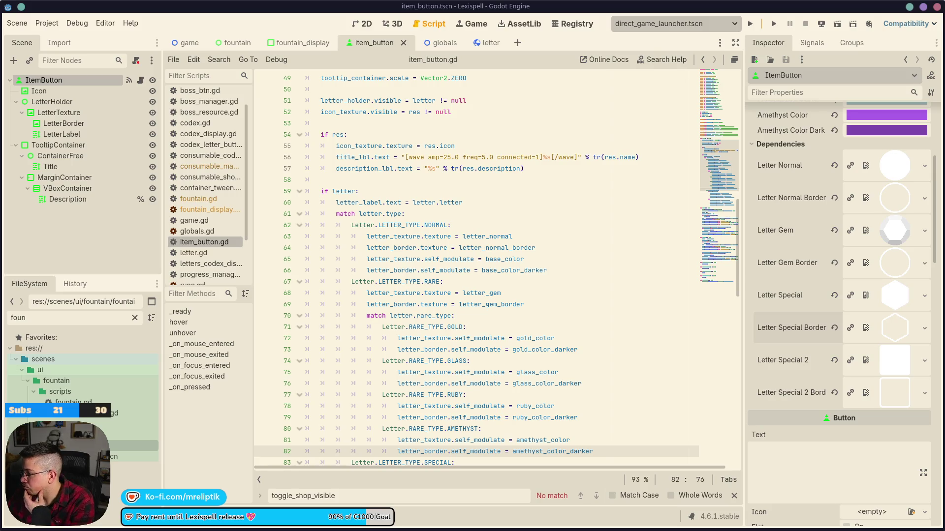
click(143, 529)
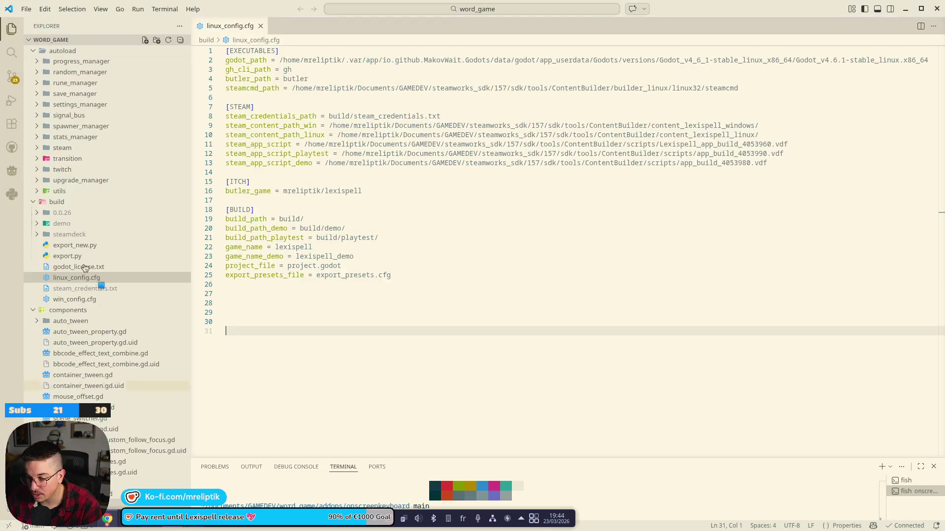
Step: Review the changed files' diffs and commit shop.tscn alone with message "font"
click(12, 76)
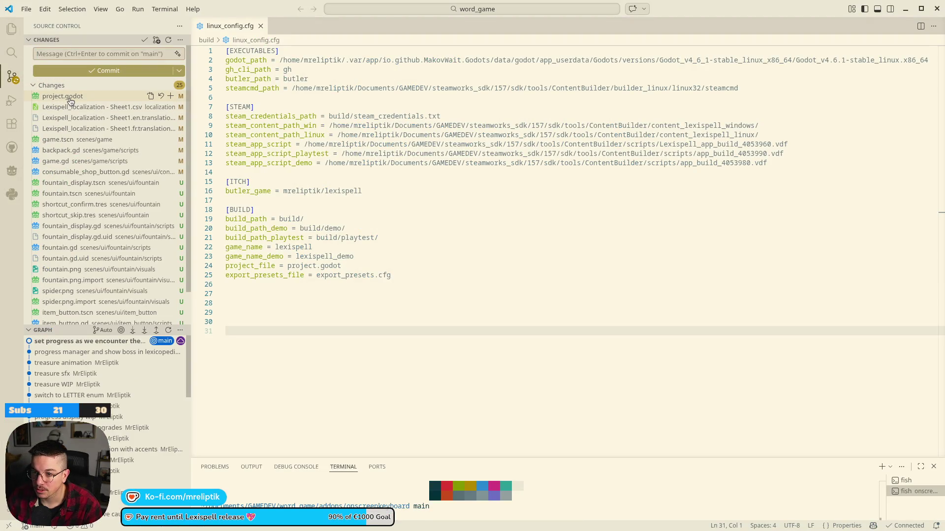
click(69, 96)
scroll(83, 320, down, 1)
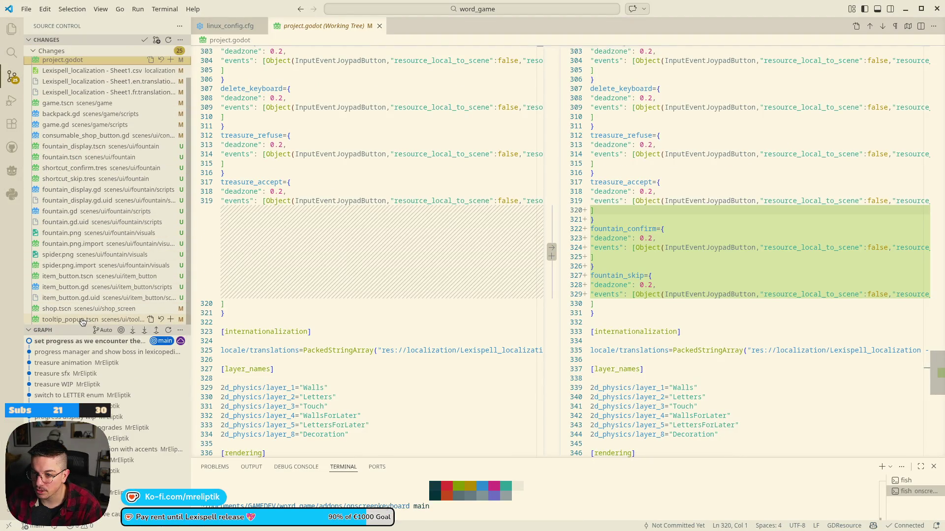
click(82, 320)
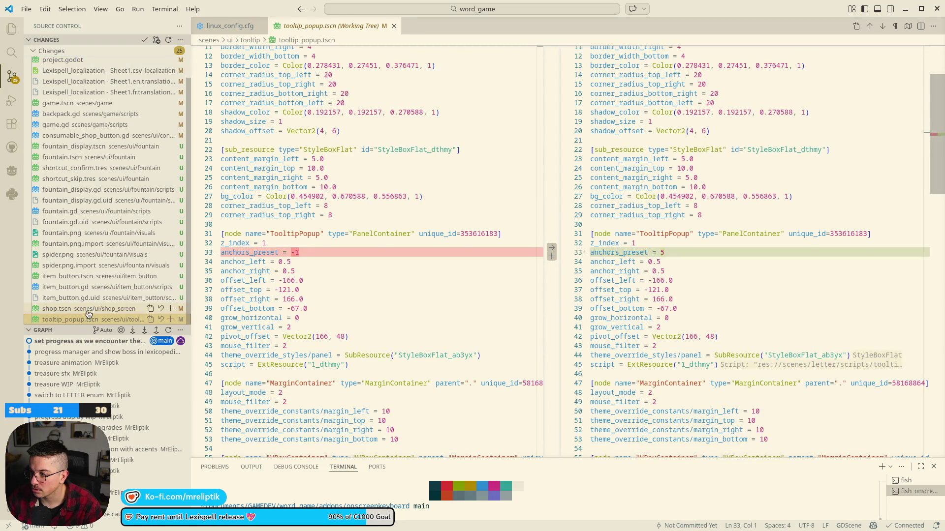
click(88, 309)
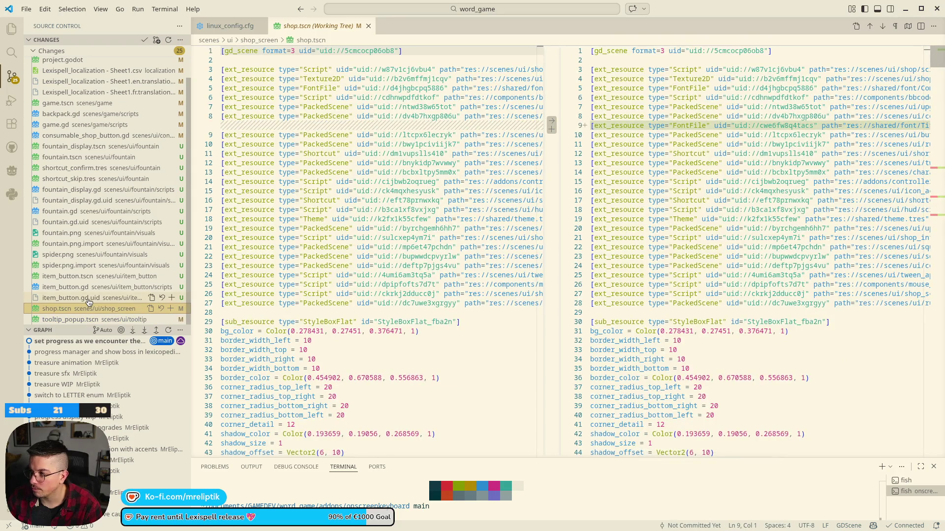
scroll(886, 187, down, 20)
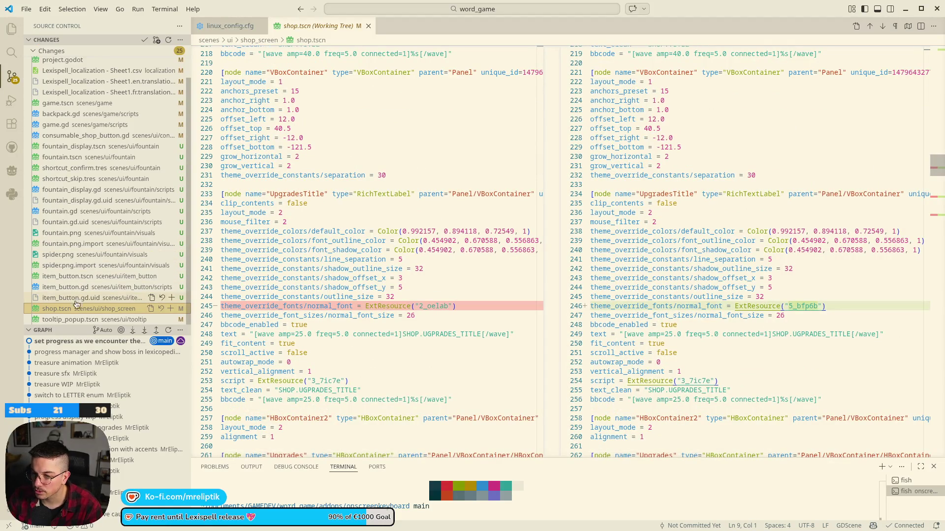
click(171, 309)
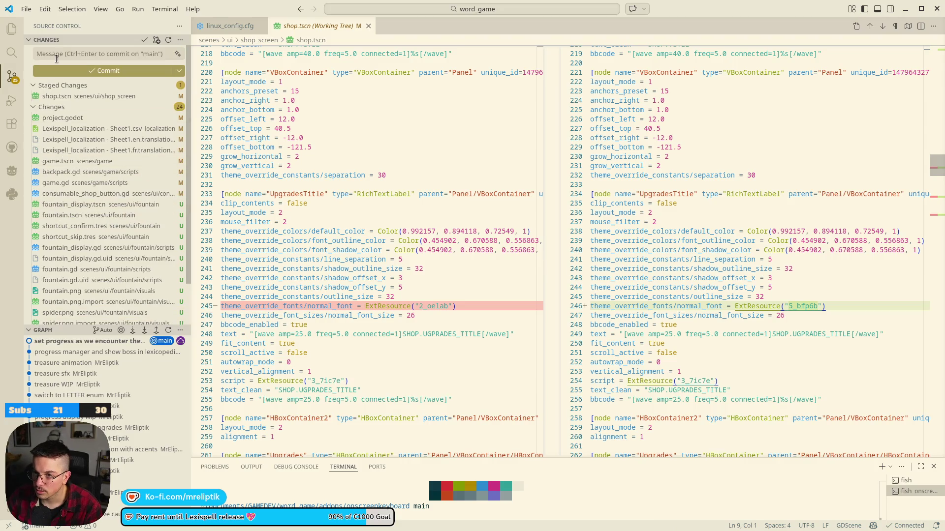
click(62, 51)
text(font)
key(ctrl+Return)
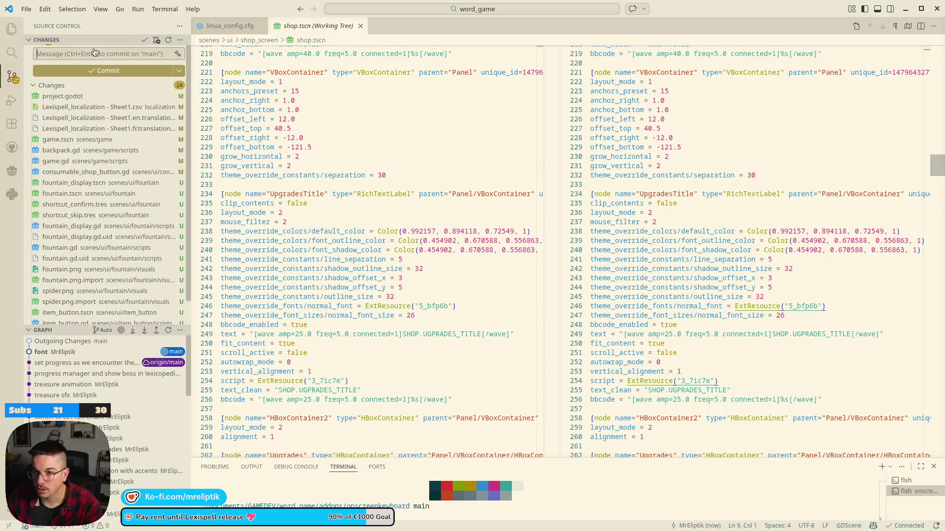
Step: Stage all remaining changes except tooltip_popup.tscn and commit them as "fountain wip"
click(92, 154)
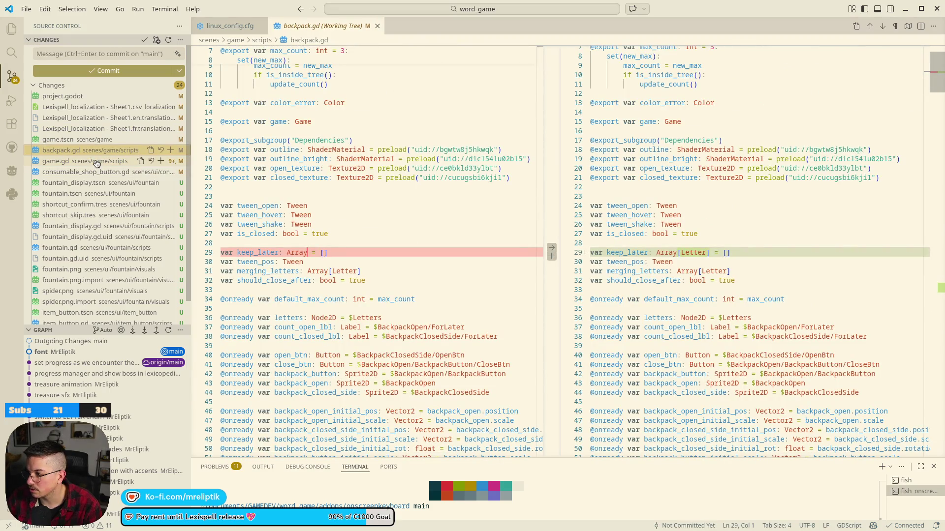
click(97, 162)
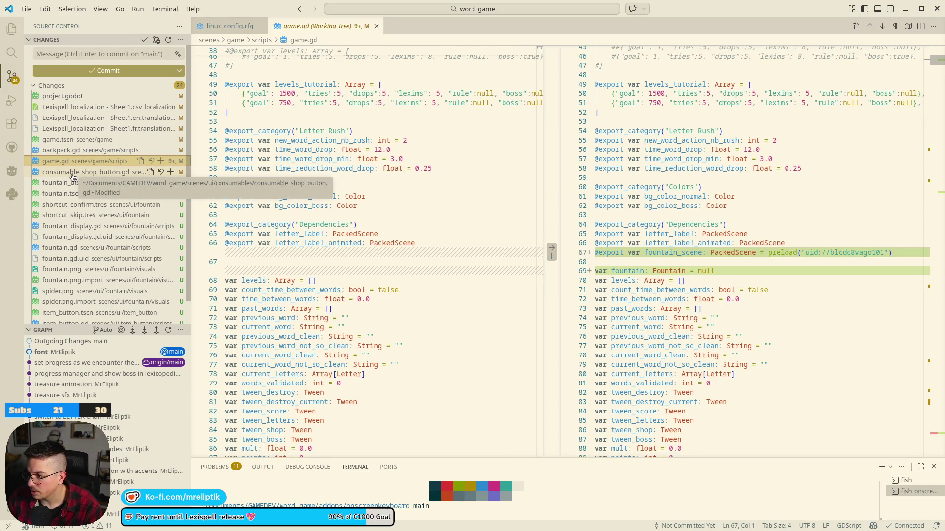
scroll(104, 199, down, 1)
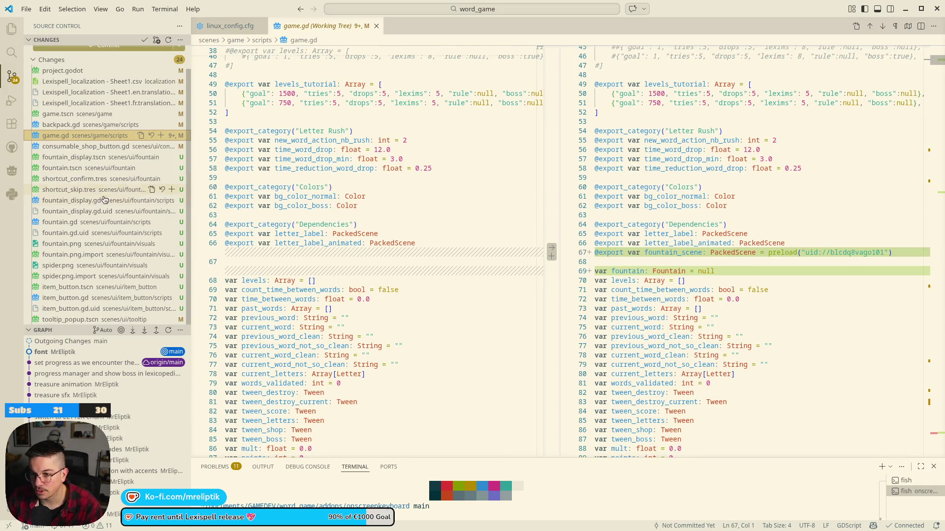
click(74, 308)
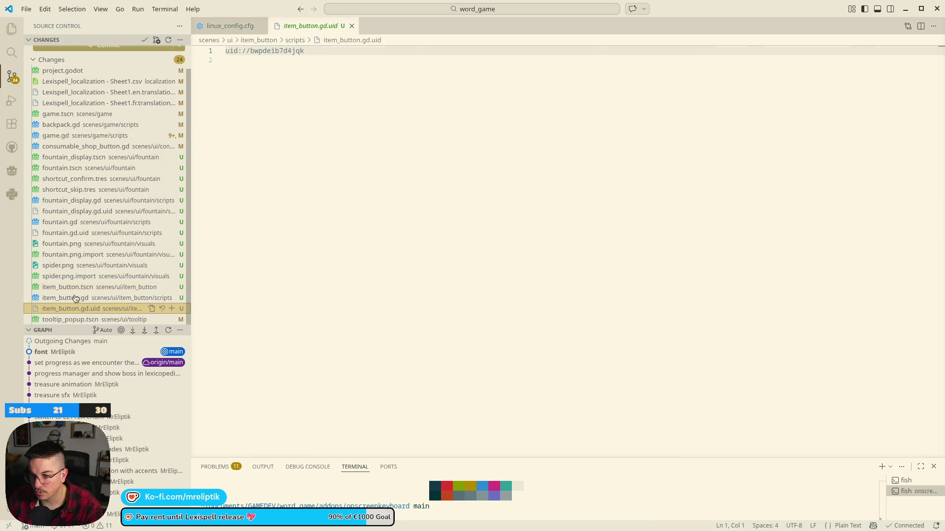
scroll(75, 295, up, 1)
shift+click(69, 96)
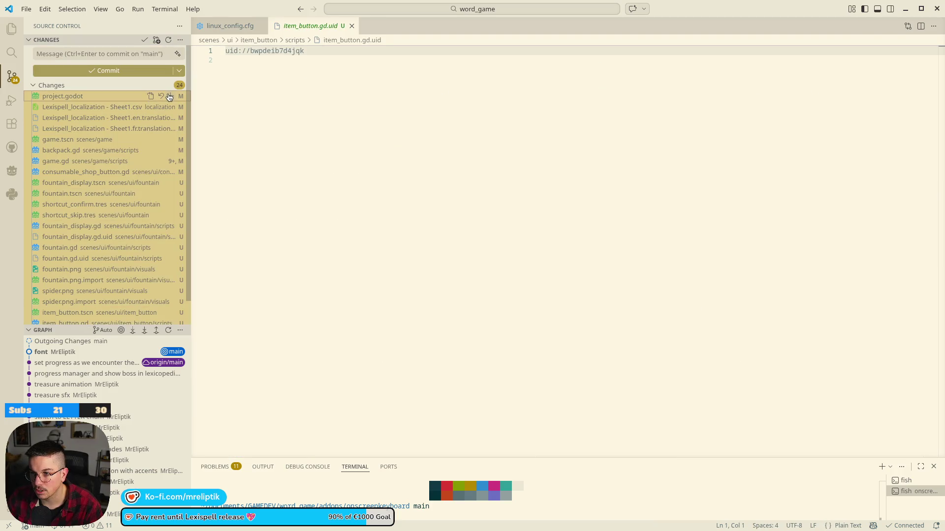
click(169, 96)
click(96, 53)
text(ip)
key(ctrl+Return)
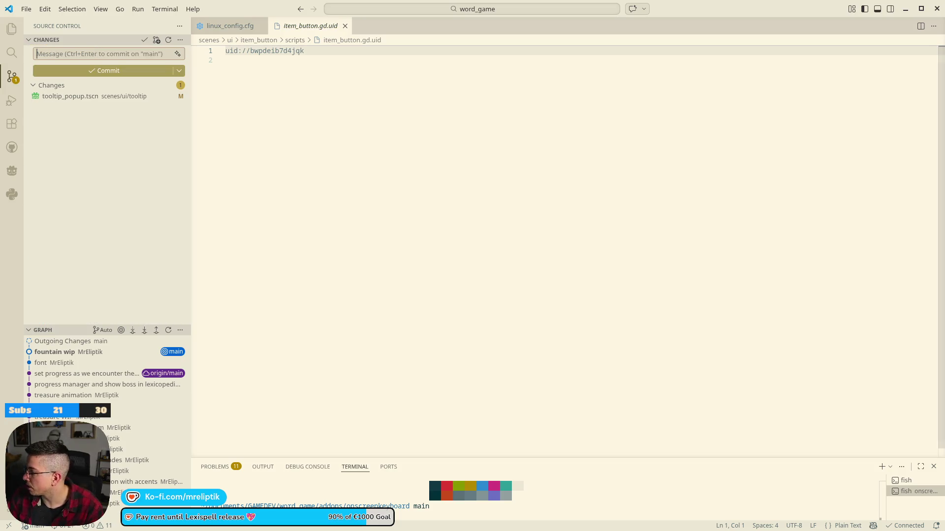
key(alt+Tab)
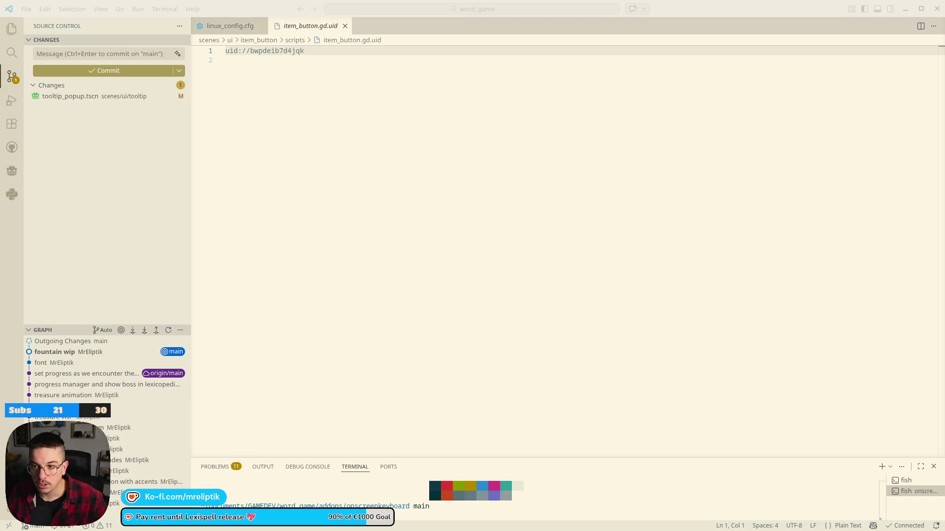
Step: Review the uncommitted tooltip_popup.tscn diff, then close VS Code
click(74, 295)
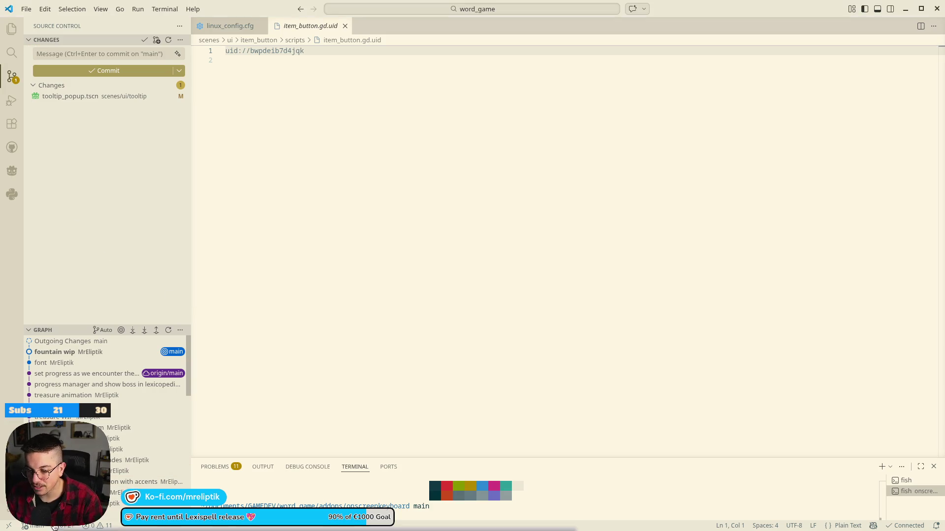
click(106, 97)
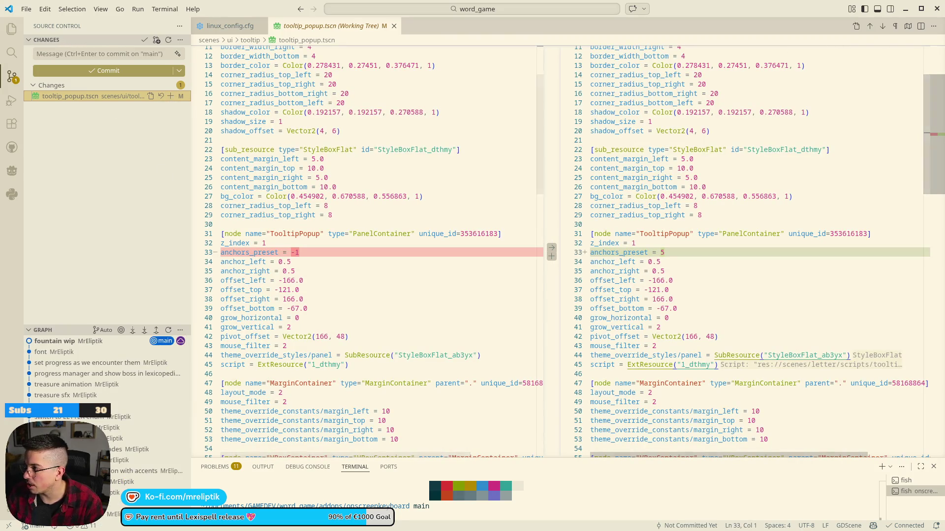
click(935, 9)
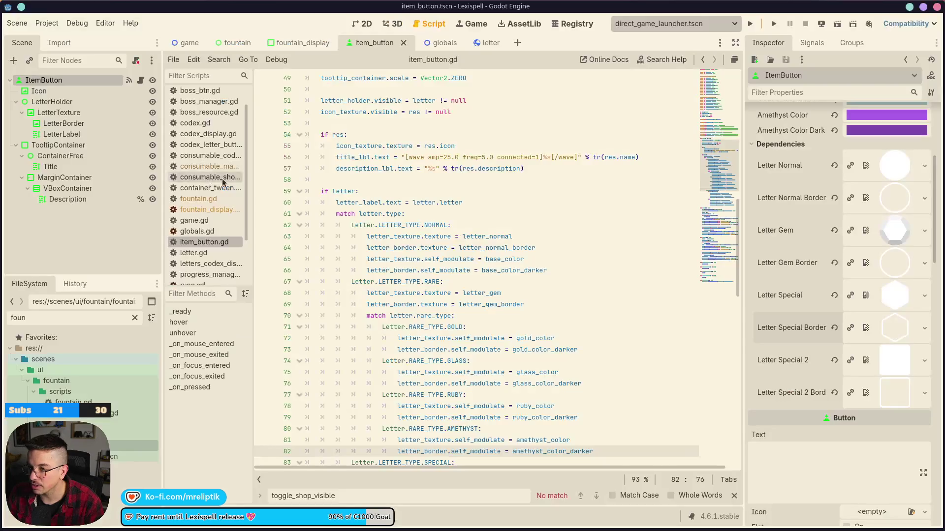
Step: Close the Godot editor and restore the browser showing the localization sheet
click(936, 11)
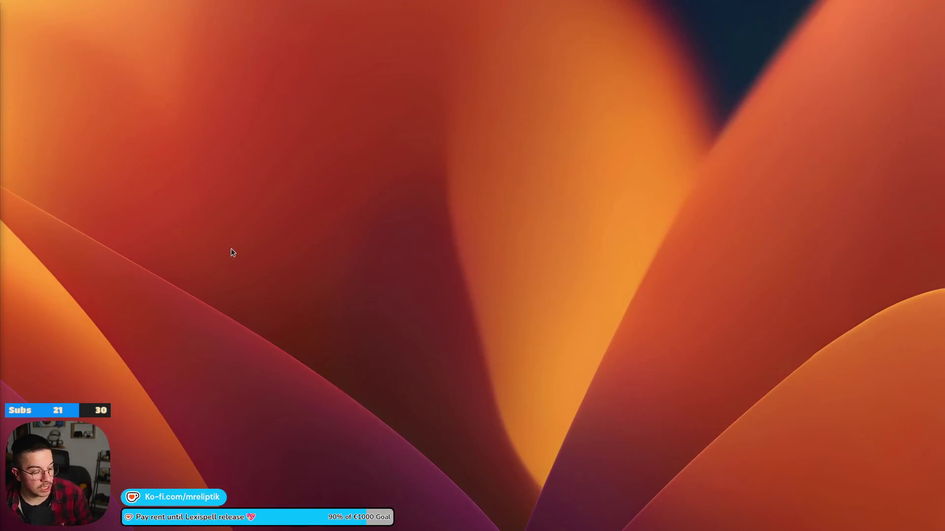
mouse_move(221, 527)
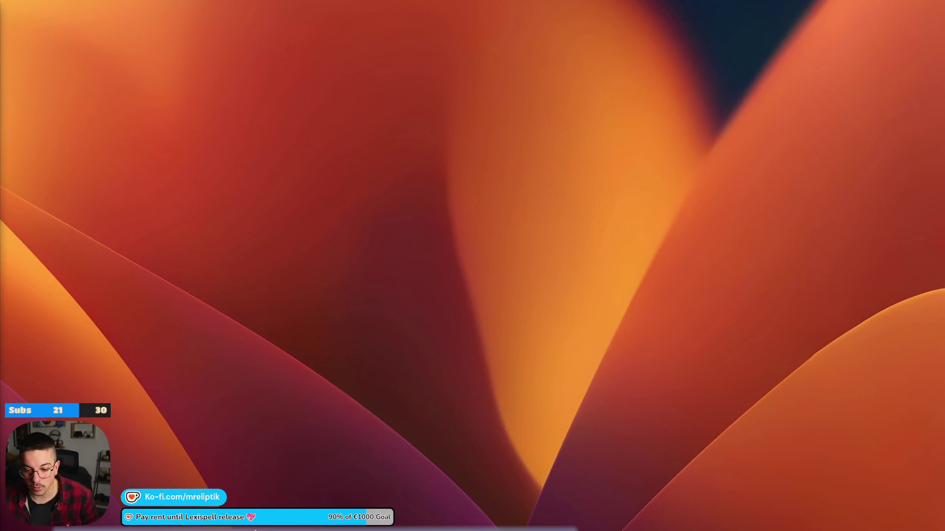
click(161, 527)
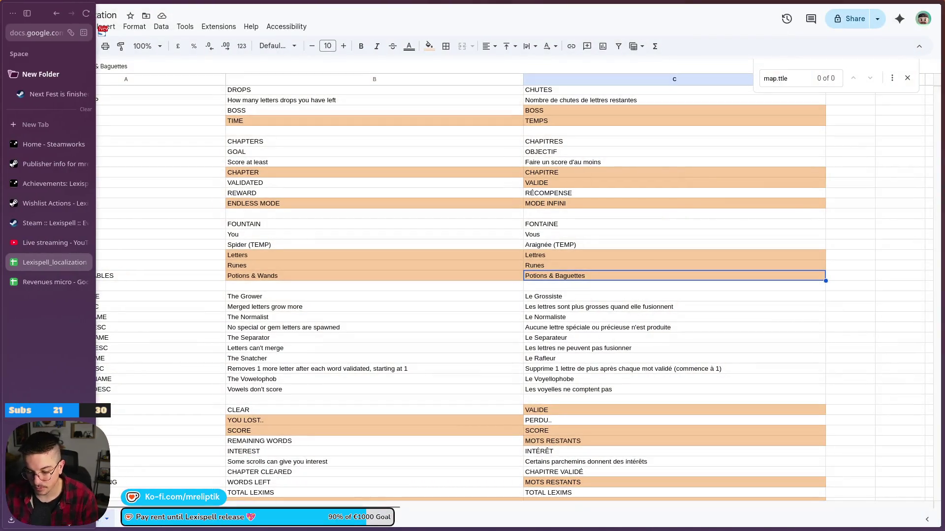
Step: Open a Konsole terminal and drag it mostly off the left edge of the screen
key(ctrl+alt+t)
mouse_move(192, 143)
mouse_down()
mouse_move(0, 122)
mouse_move(0, 101)
mouse_up()
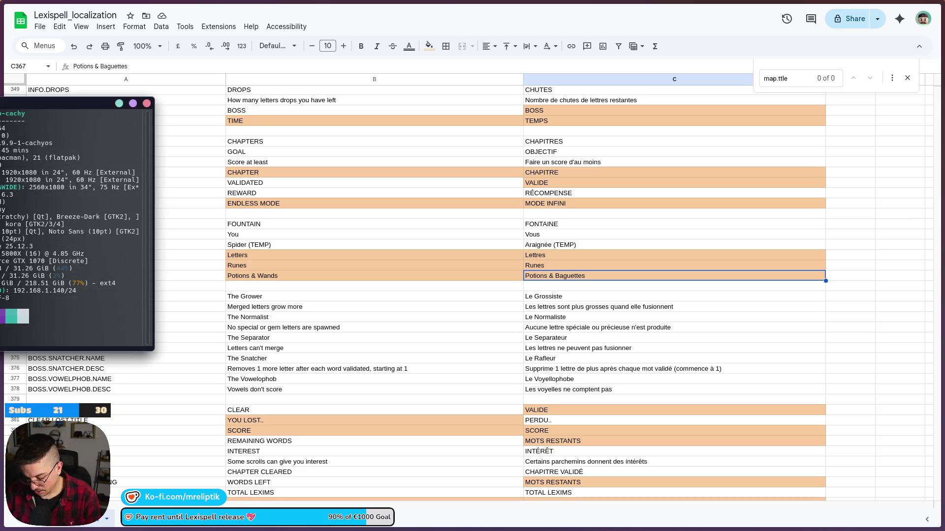